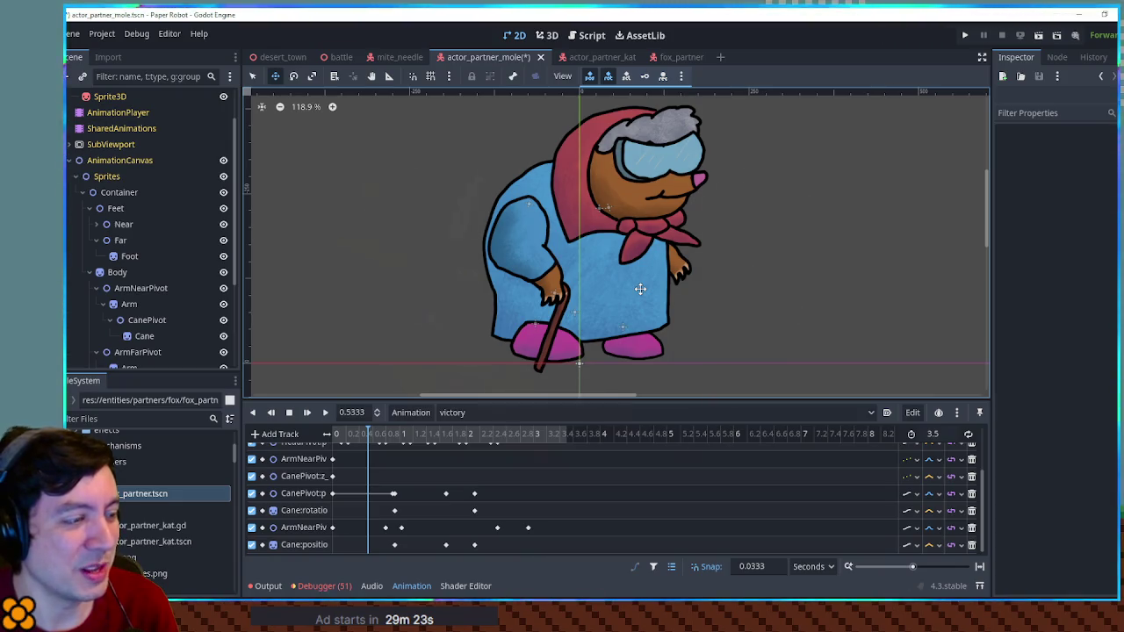
Step: Scrub the victory animation from about 2.5 s back to 2.07 s, then forward to 2.17 s
mouse_move(362, 436)
left_mouse_down()
mouse_move(507, 442)
mouse_move(467, 442)
mouse_move(476, 441)
left_mouse_up()
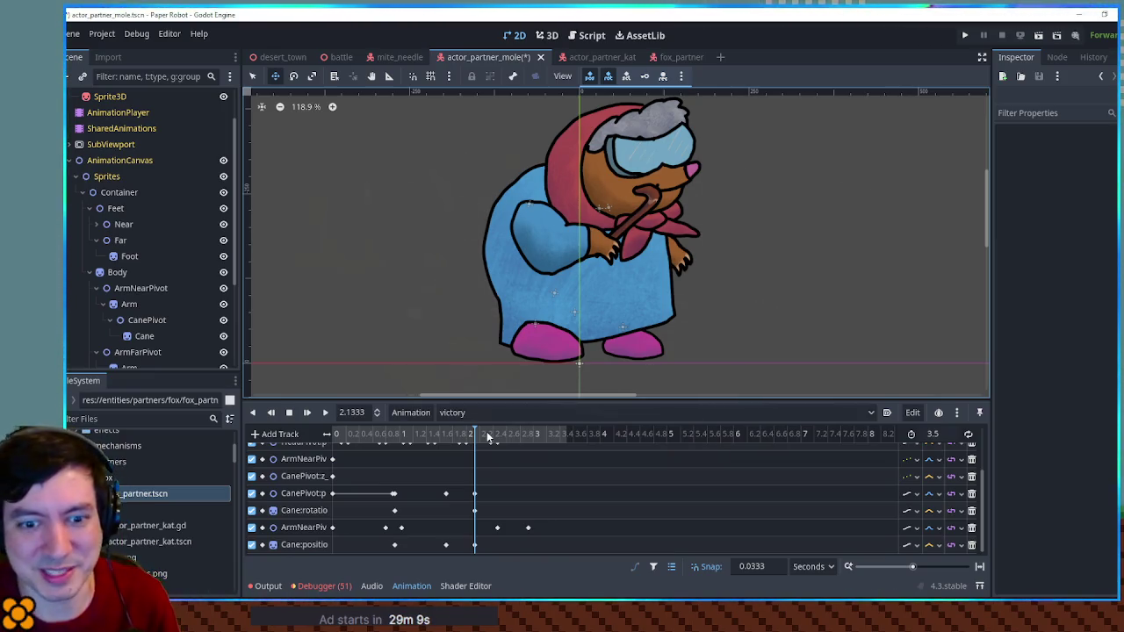
left_click_drag(489, 437, 478, 441)
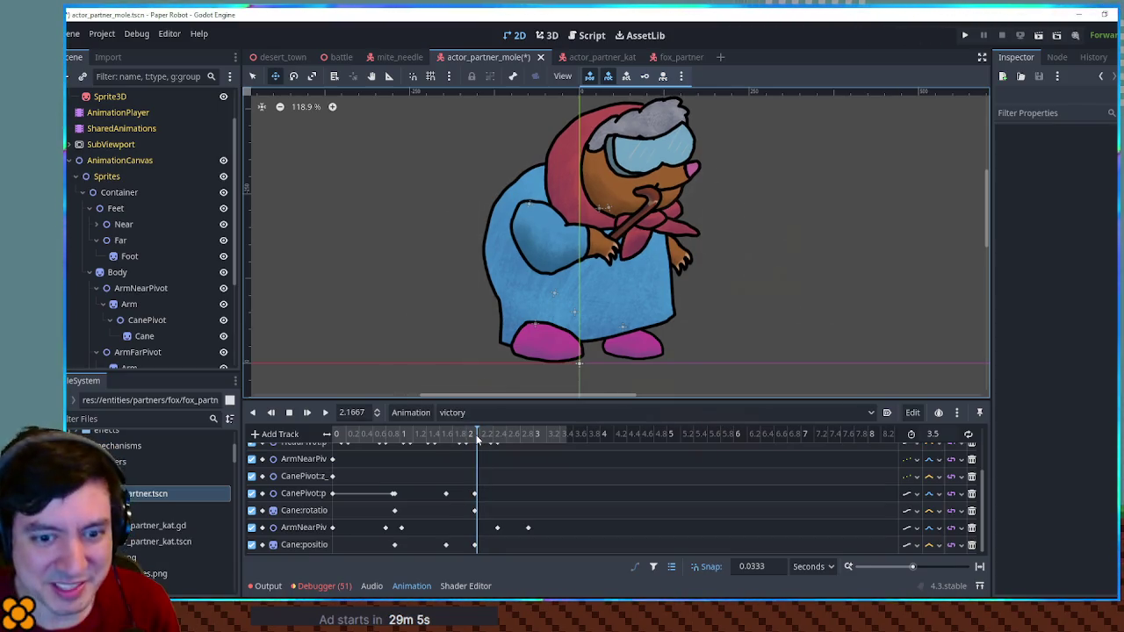
left_click(472, 441)
left_click_drag(472, 441, 482, 441)
Step: Zoom into the animation timeline and drag the panel edge to make it taller
scroll(496, 492, "up", 5)
left_click_drag(503, 549, 399, 552)
left_click_drag(726, 400, 719, 359)
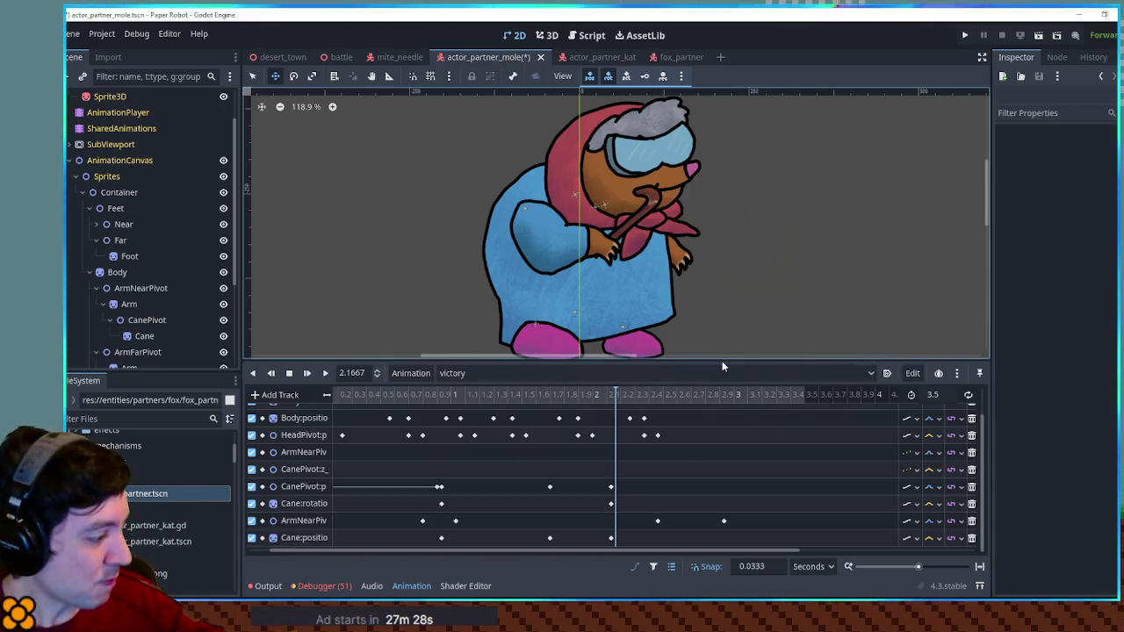
Step: Scroll the track list up to reveal the victory animation's body and head position tracks
scroll(652, 333, "up", 5)
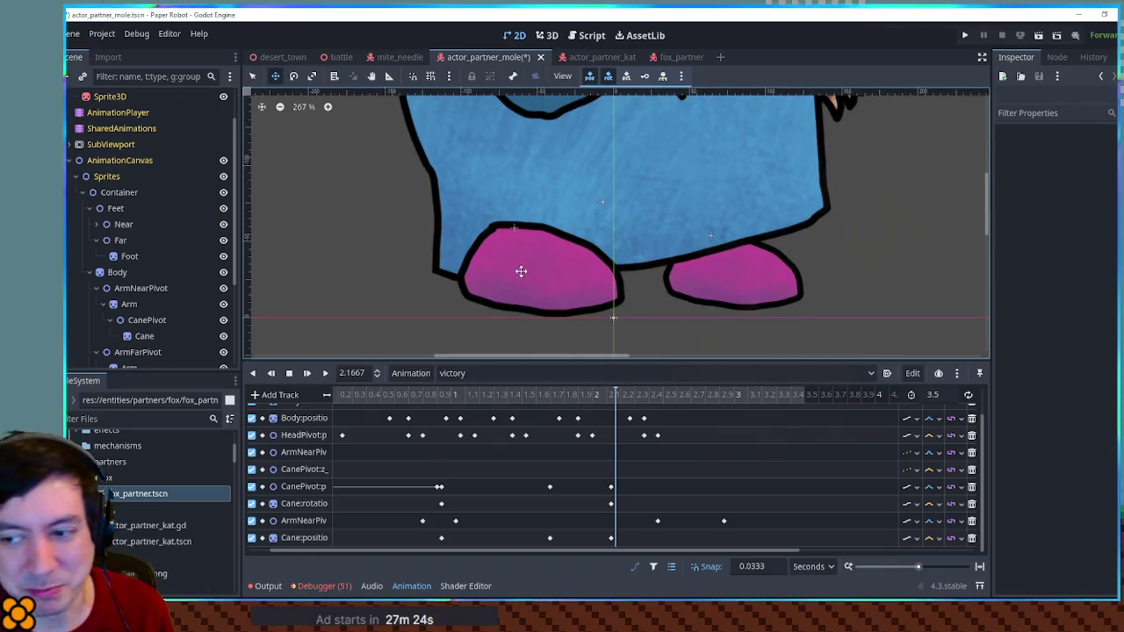
scroll(663, 291, "down", 8)
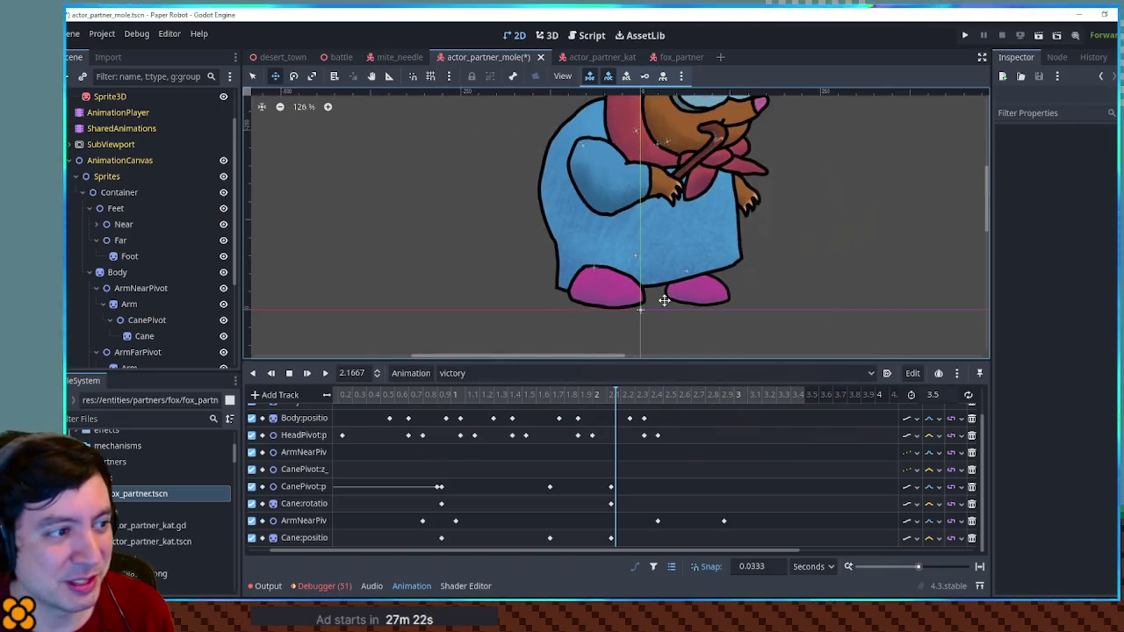
scroll(668, 261, "up", 2)
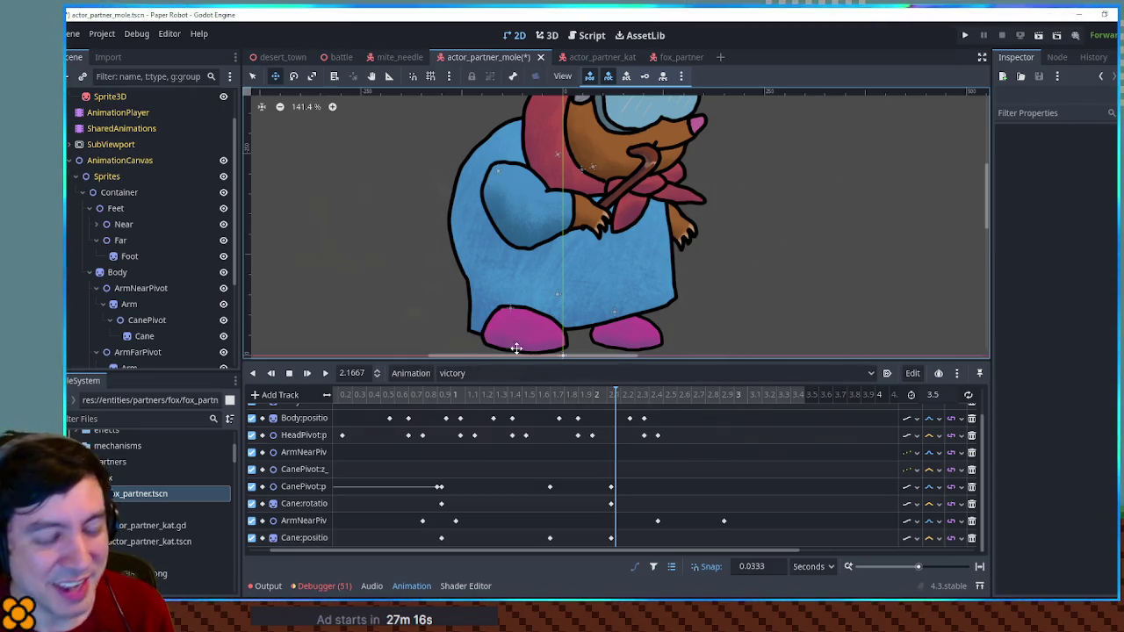
scroll(672, 325, "up", 1)
scroll(618, 314, "down", 1)
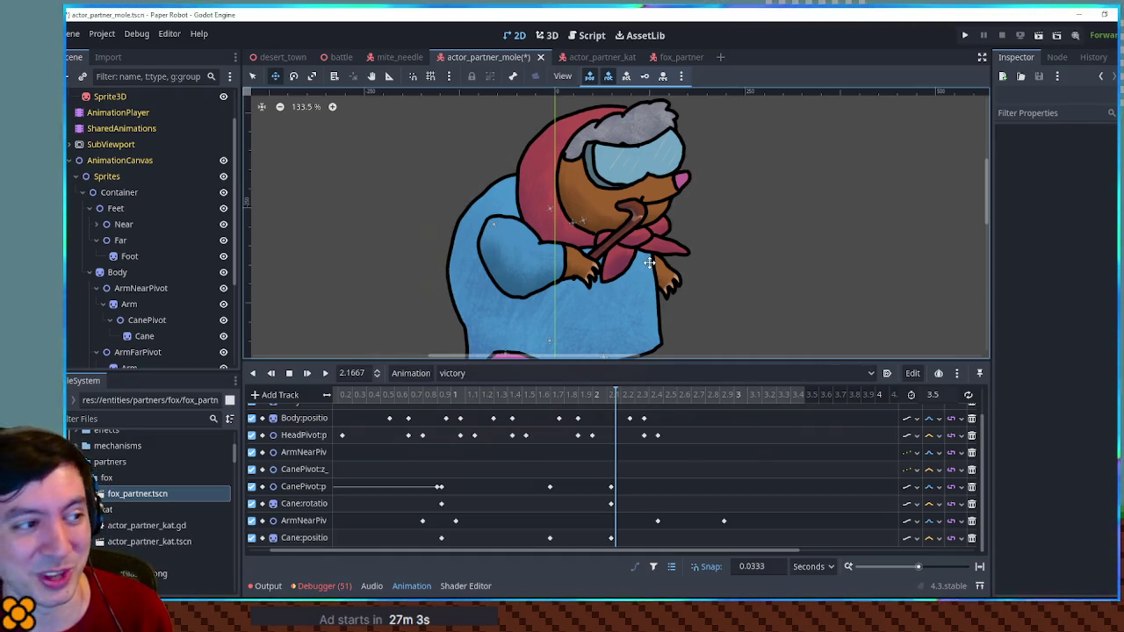
scroll(648, 266, "down", 2)
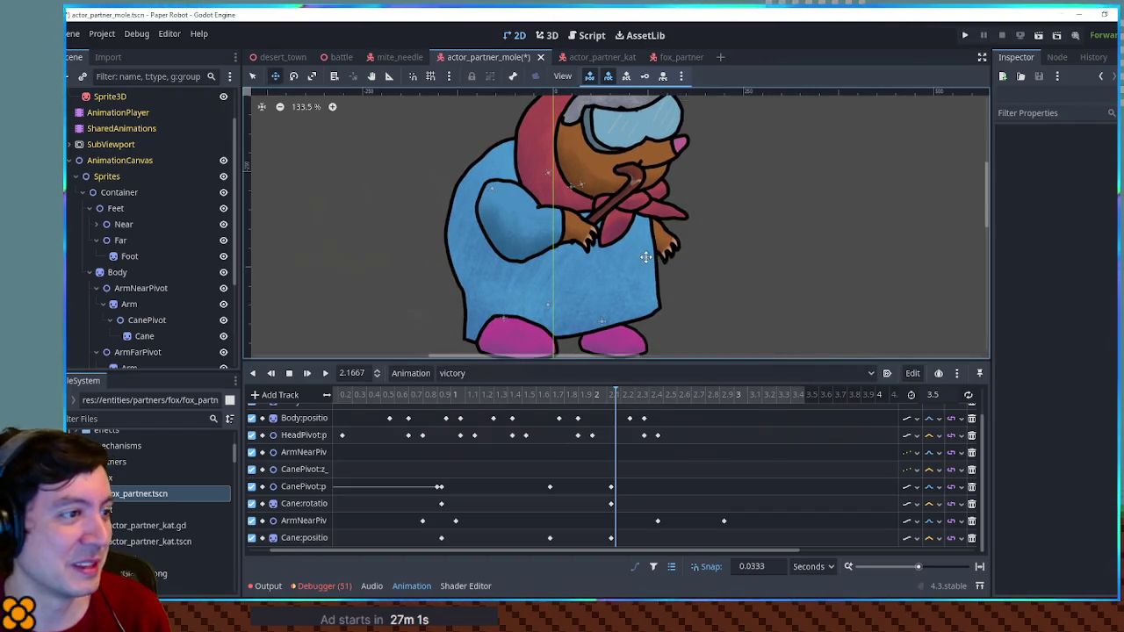
left_click(594, 395)
left_click_drag(595, 399, 612, 404)
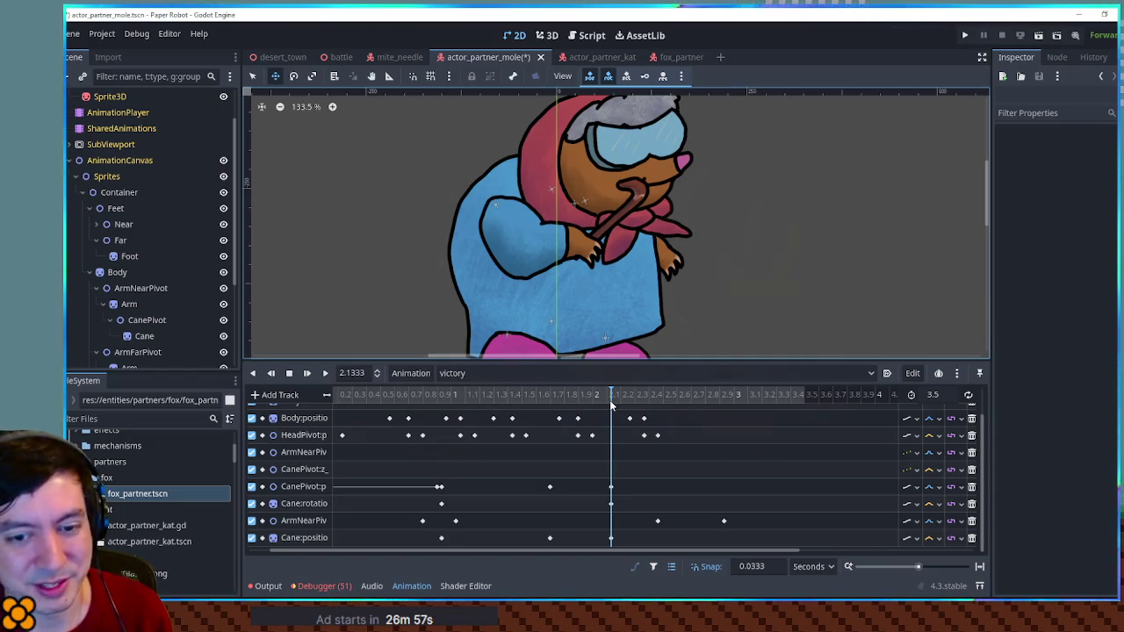
mouse_move(612, 404)
left_mouse_down()
mouse_move(692, 403)
mouse_move(594, 400)
left_mouse_up()
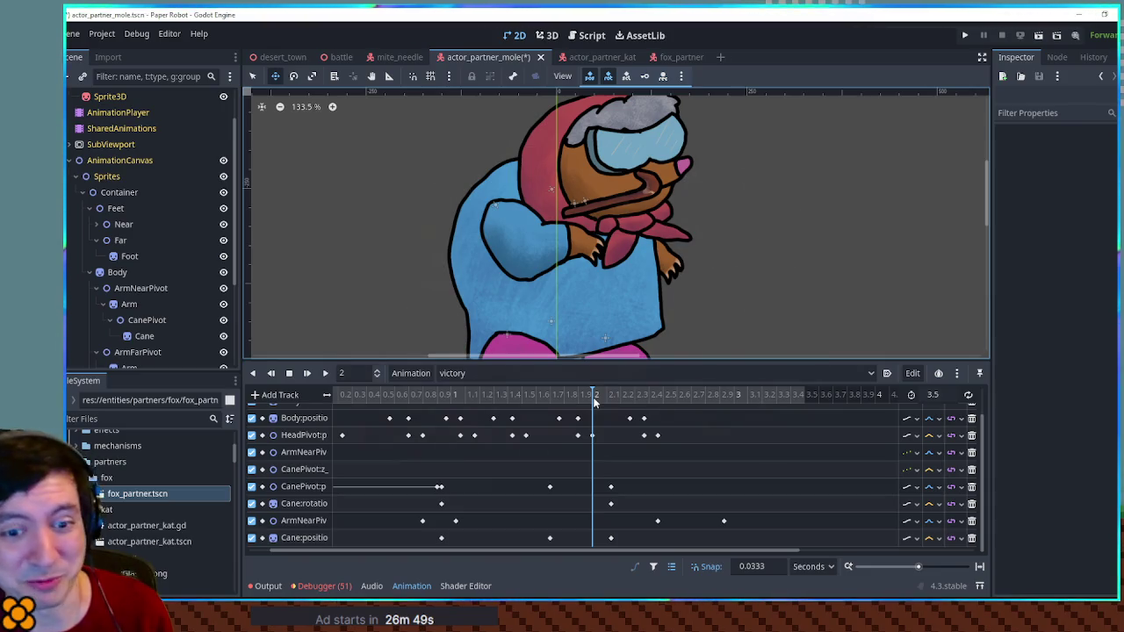
mouse_move(594, 400)
left_mouse_down()
mouse_move(577, 401)
mouse_move(692, 401)
mouse_move(622, 401)
left_mouse_up()
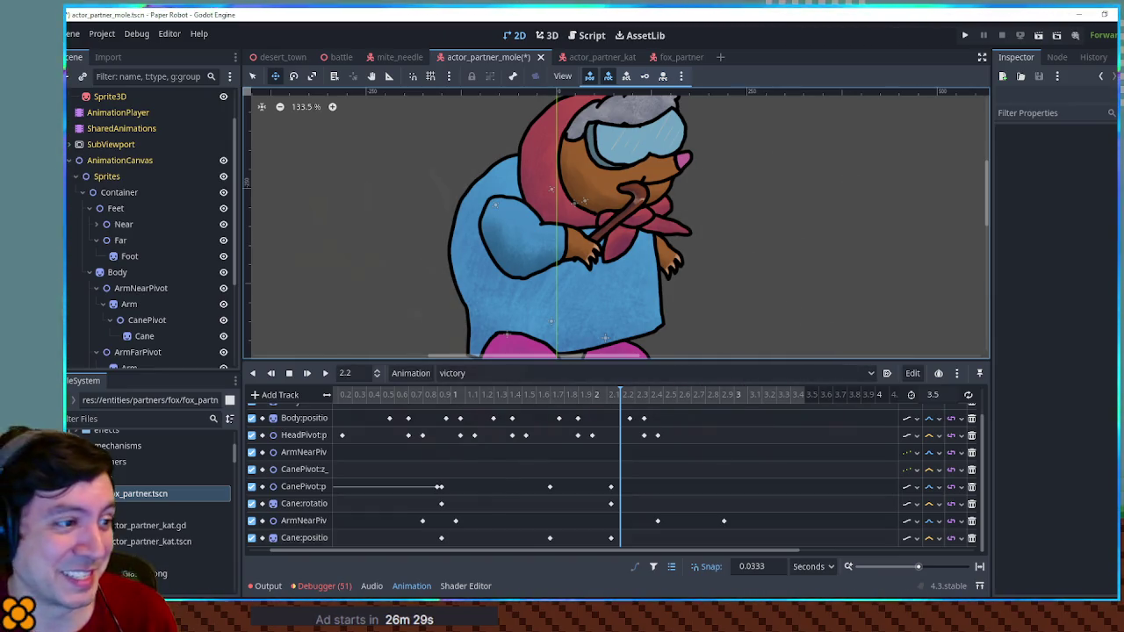
mouse_move(603, 395)
left_mouse_down()
mouse_move(653, 401)
mouse_move(352, 398)
mouse_move(630, 407)
left_mouse_up()
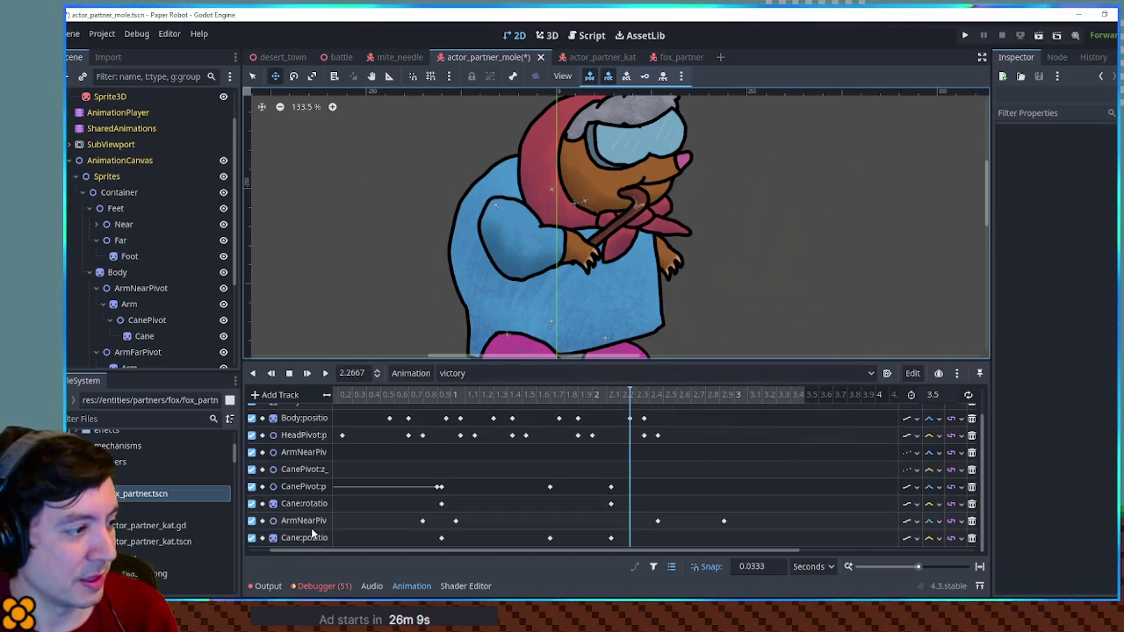
mouse_move(629, 398)
left_mouse_down()
mouse_move(640, 401)
mouse_move(598, 402)
mouse_move(607, 402)
left_mouse_up()
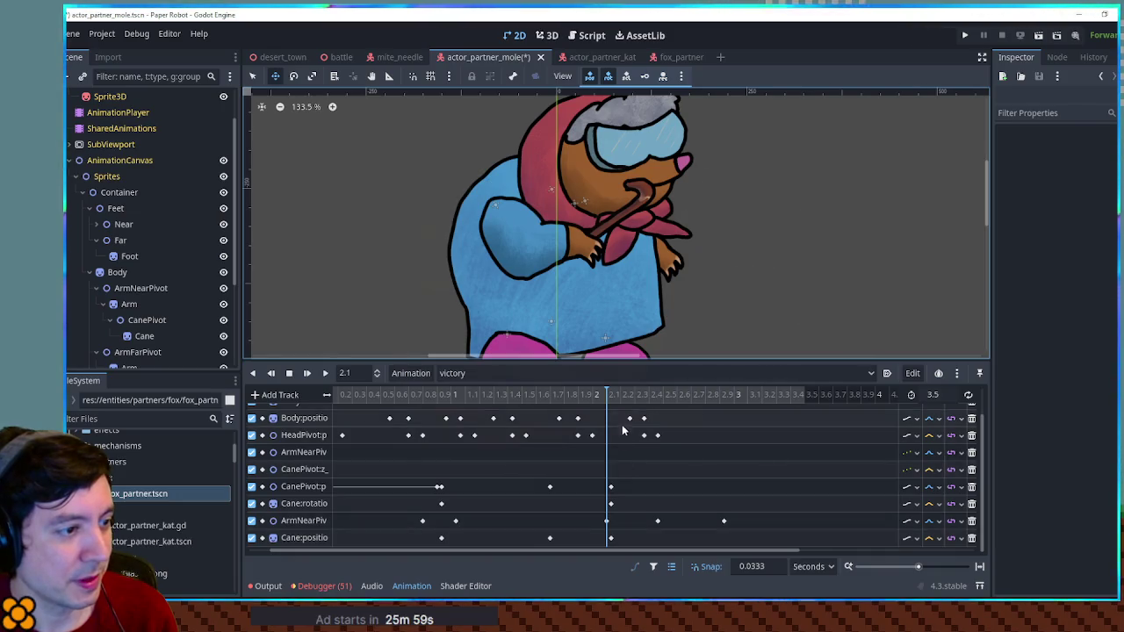
left_click(635, 399)
Step: Insert an ArmNearPivot key at 2.3 s and drag the arm keys back to about 2.1 s
right_click(636, 523)
left_click(650, 527)
mouse_move(613, 525)
left_mouse_down()
mouse_move(597, 524)
mouse_move(611, 523)
left_mouse_up()
mouse_move(574, 394)
left_mouse_down()
mouse_move(644, 418)
mouse_move(613, 419)
left_mouse_up()
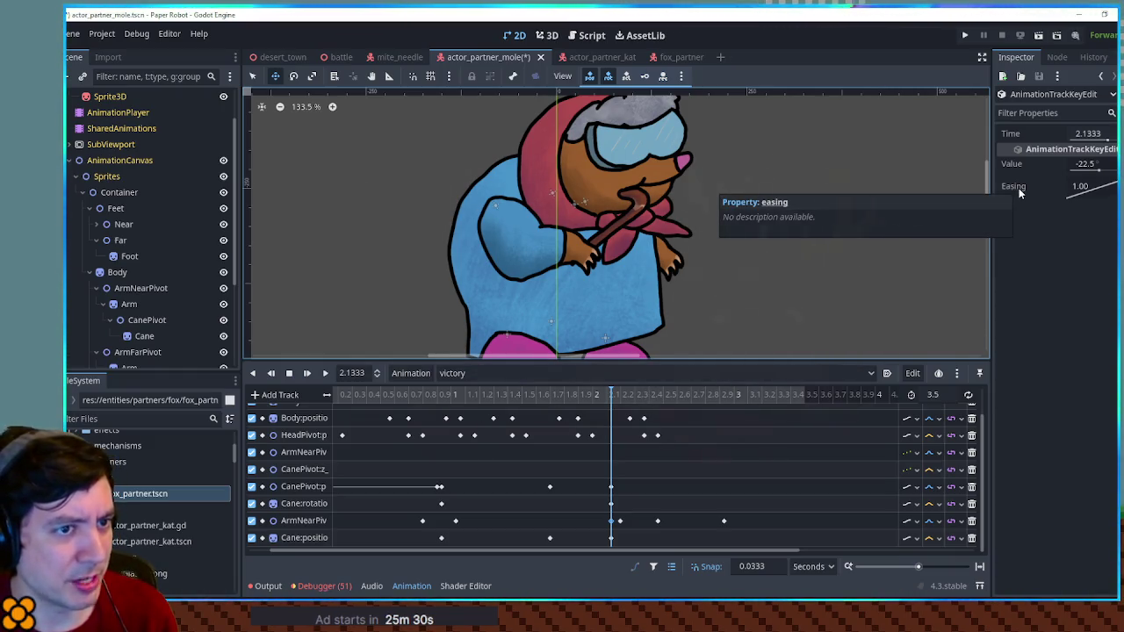
Step: Add an ArmNearPivot key at 2.0667 s (value -27.4) and play the victory animation from the start
mouse_move(619, 396)
left_mouse_down()
mouse_move(587, 396)
mouse_move(677, 417)
mouse_move(629, 419)
mouse_move(620, 397)
mouse_move(557, 397)
mouse_move(630, 396)
mouse_move(491, 395)
left_mouse_up()
left_click(631, 520)
left_click(601, 395)
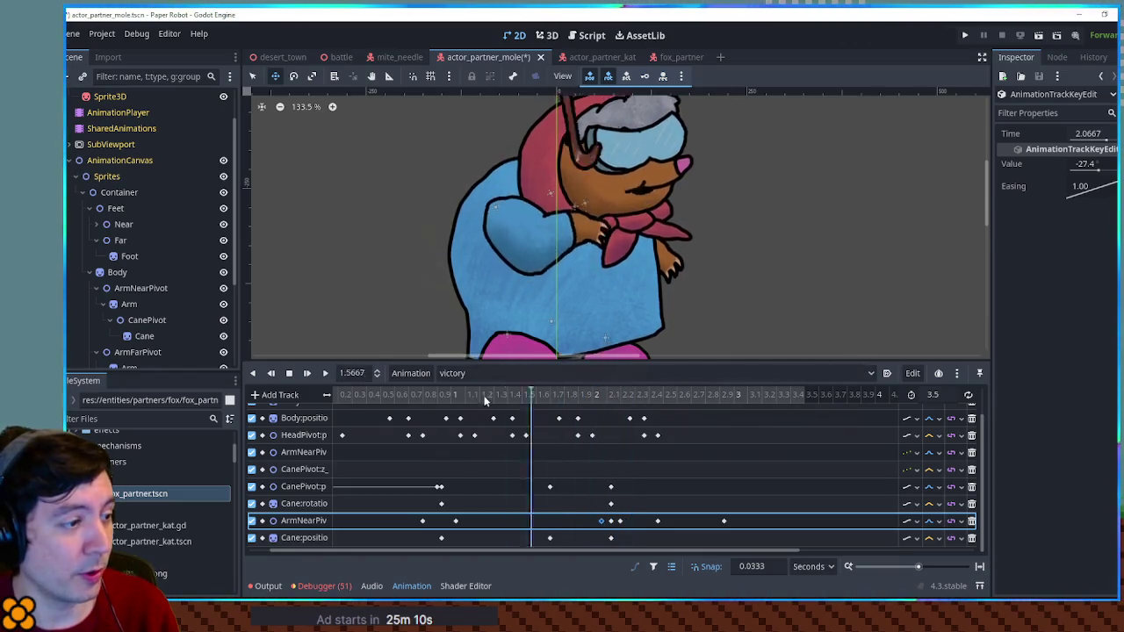
left_click(325, 373)
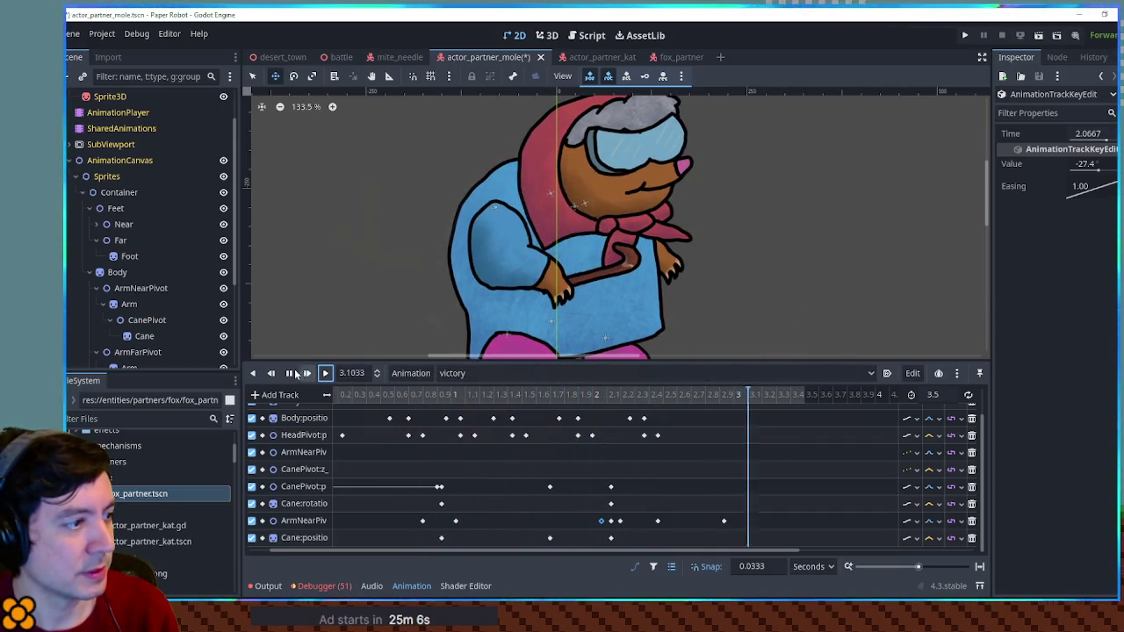
Step: Insert an ArmNearPivot keyframe at 1.2 seconds in the victory animation
left_click(602, 396)
mouse_move(602, 396)
left_mouse_down()
mouse_move(615, 395)
mouse_move(451, 400)
mouse_move(466, 402)
left_mouse_up()
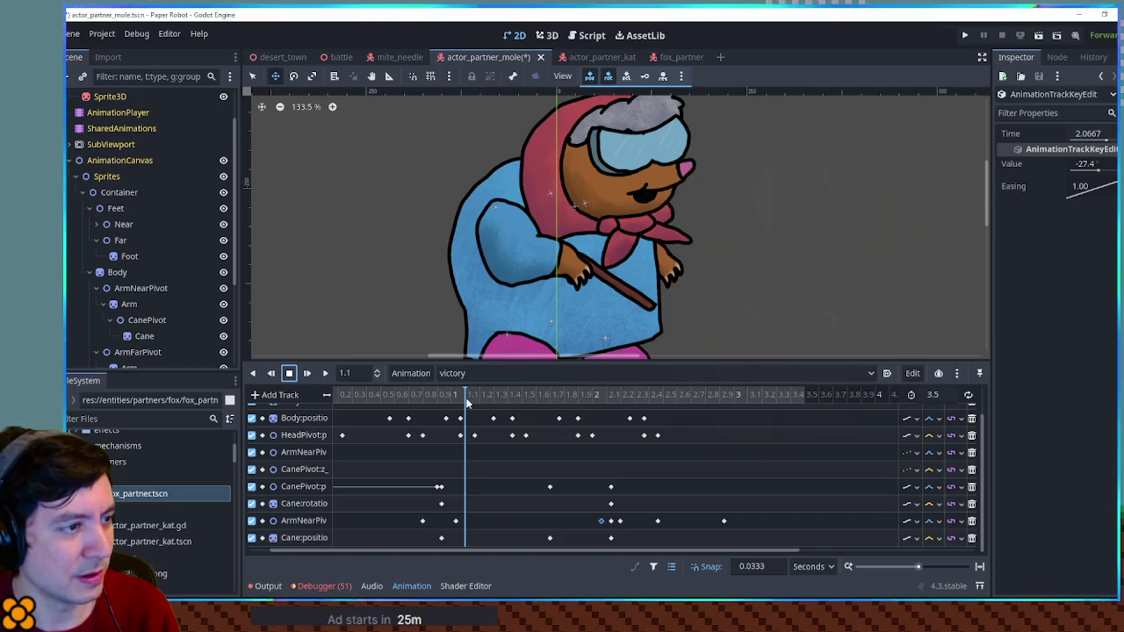
left_click_drag(468, 402, 480, 403)
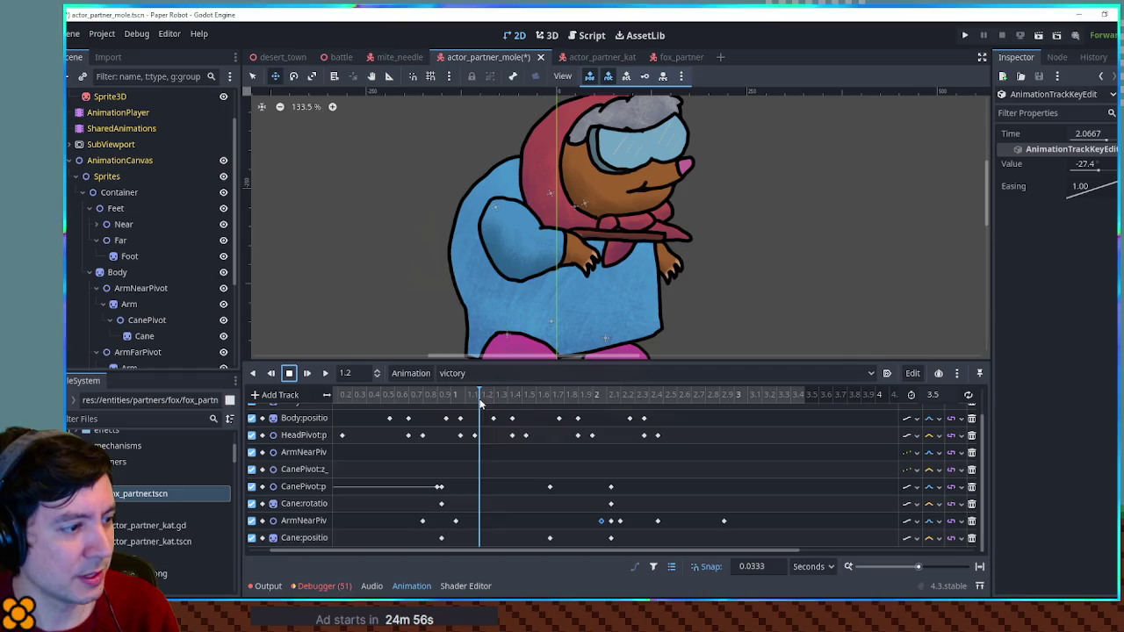
right_click(485, 523)
left_click(509, 500)
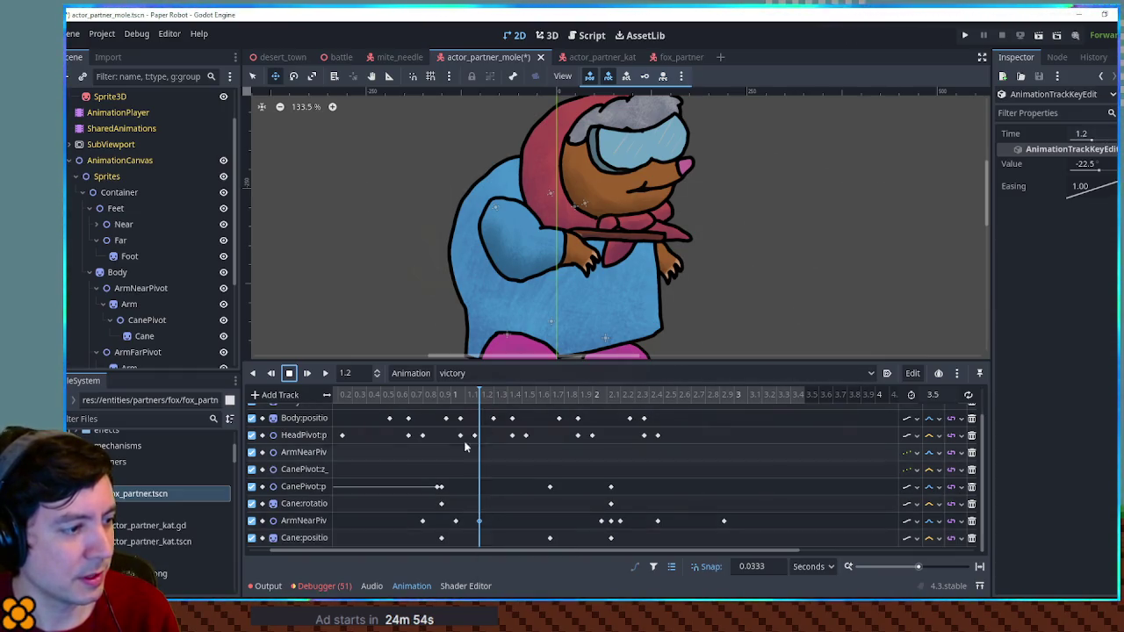
Step: Select the arm key at 1.0333 s, check the pose near 1.27 s, and replay the animation
left_click(456, 521)
mouse_move(457, 393)
left_mouse_down()
mouse_move(637, 395)
mouse_move(317, 391)
left_mouse_up()
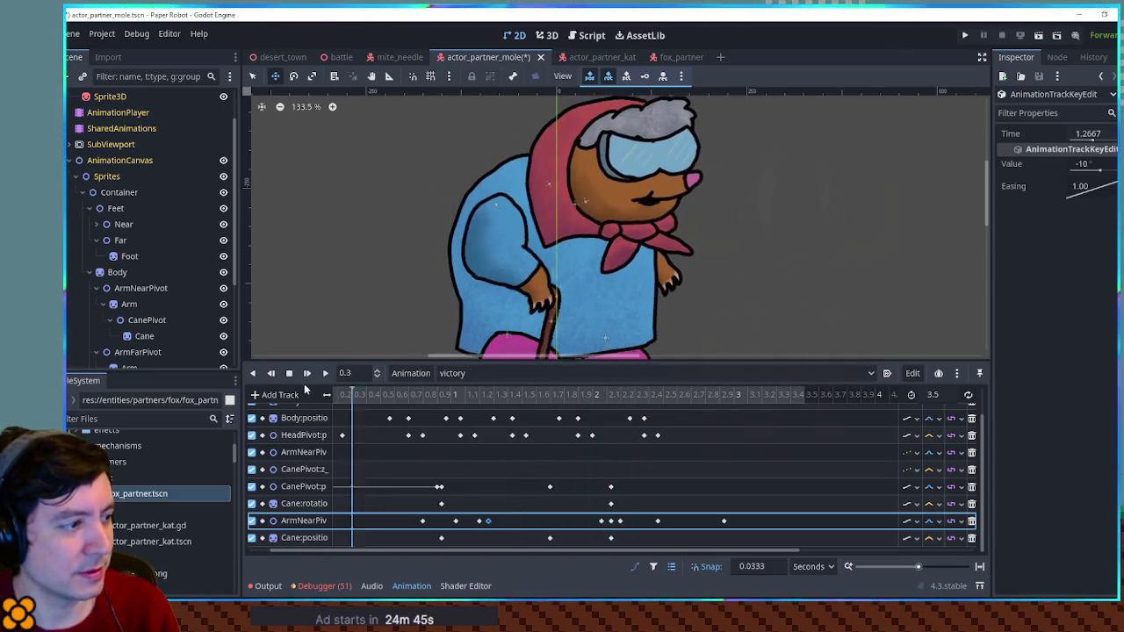
left_click(325, 373)
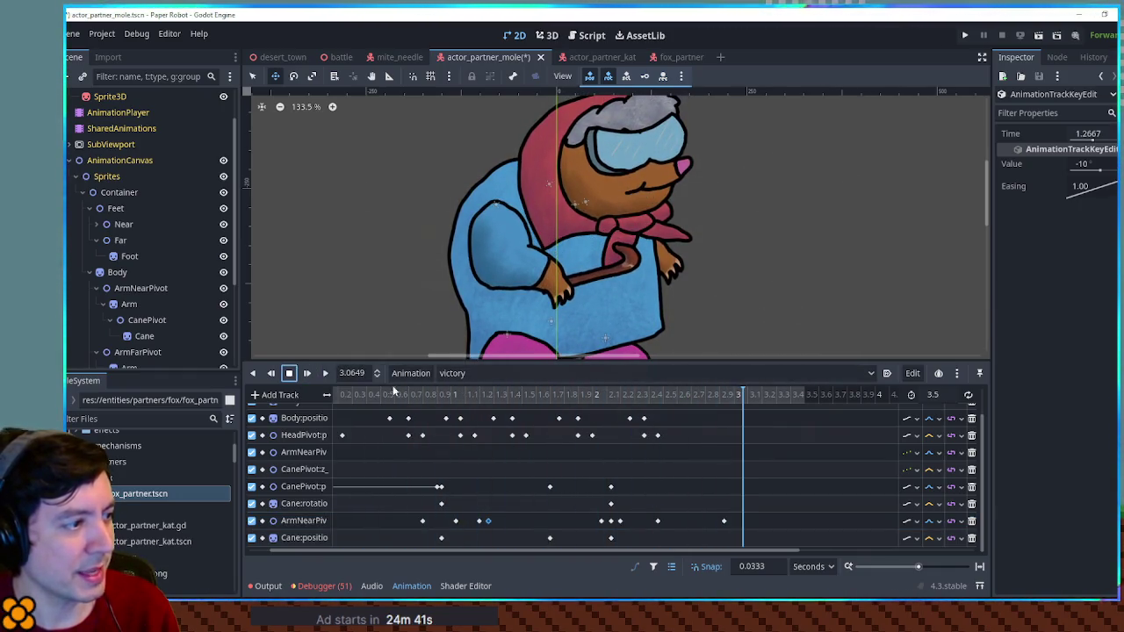
left_click(460, 393)
Step: Insert another ArmNearPivot keyframe at 1.6 seconds and preview the animation
mouse_move(468, 395)
left_mouse_down()
mouse_move(575, 395)
mouse_move(536, 394)
left_mouse_up()
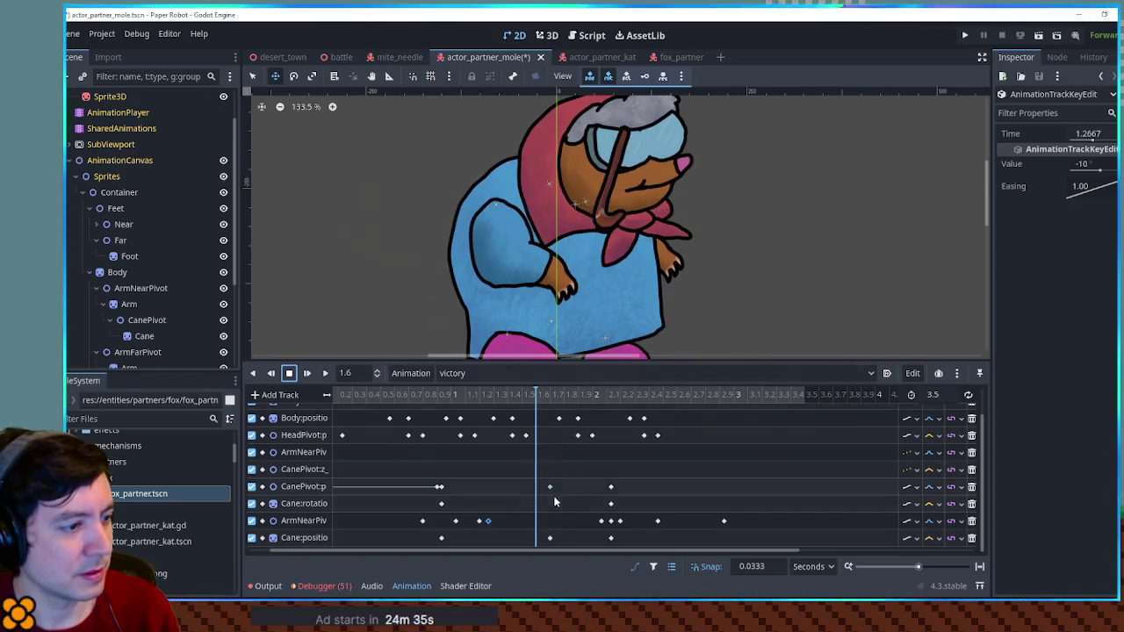
right_click(534, 518)
left_click(562, 527)
left_click_drag(421, 394, 574, 400)
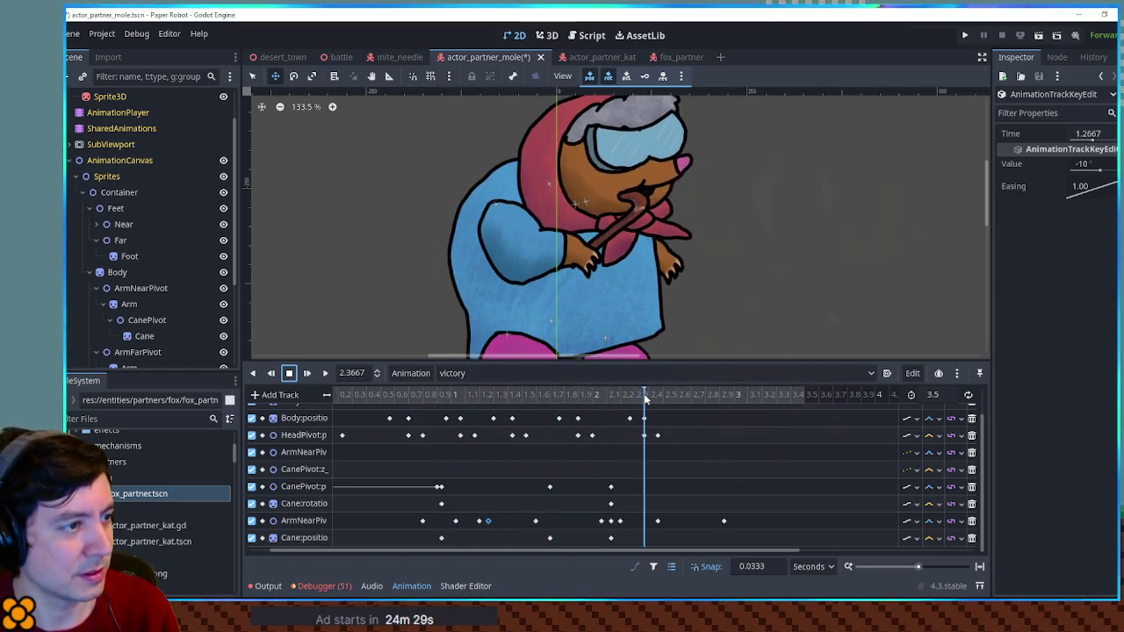
left_click(325, 374)
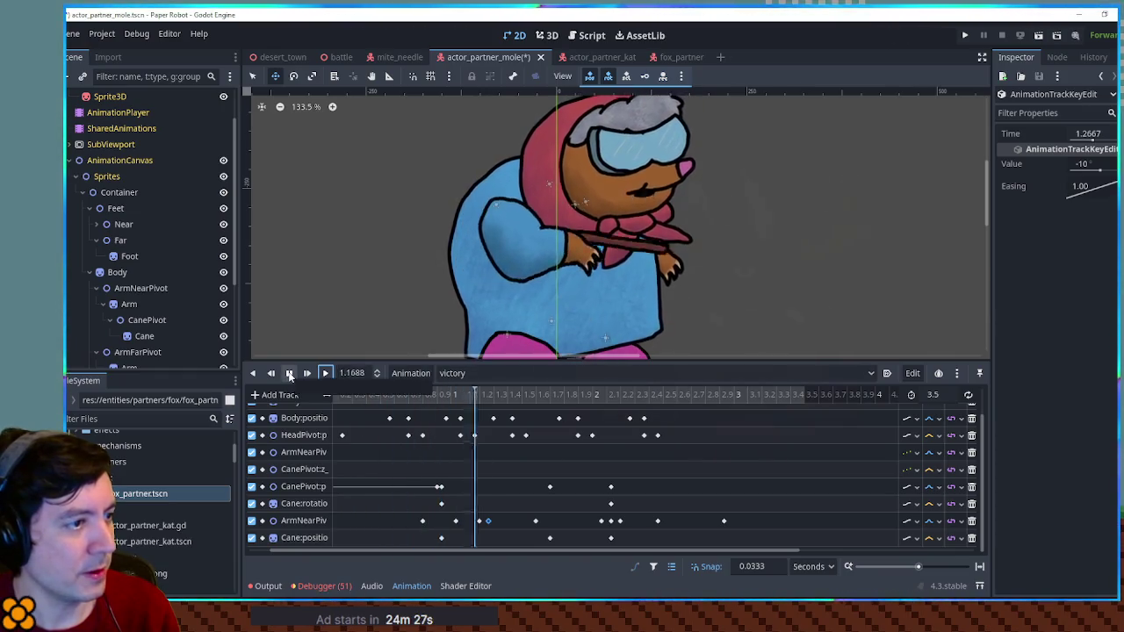
left_click(288, 374)
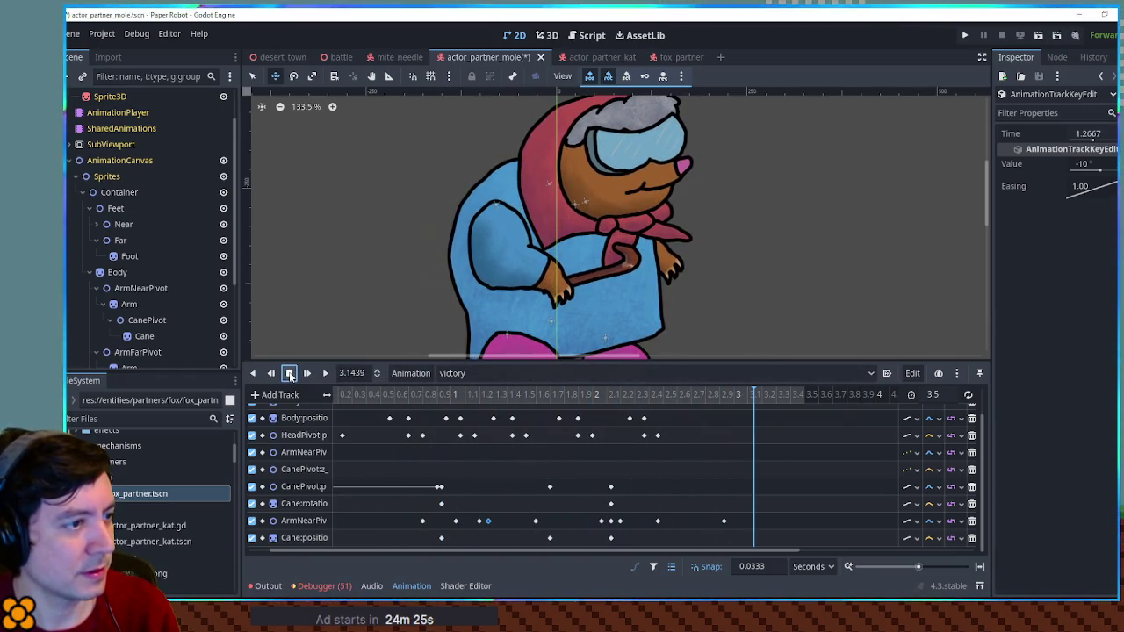
Step: Review the poses from 1.43 to 2.3 seconds and replay the victory animation twice
left_click_drag(462, 395, 576, 401)
mouse_move(589, 398)
left_mouse_down()
mouse_move(616, 399)
mouse_move(576, 402)
mouse_move(744, 412)
left_mouse_up()
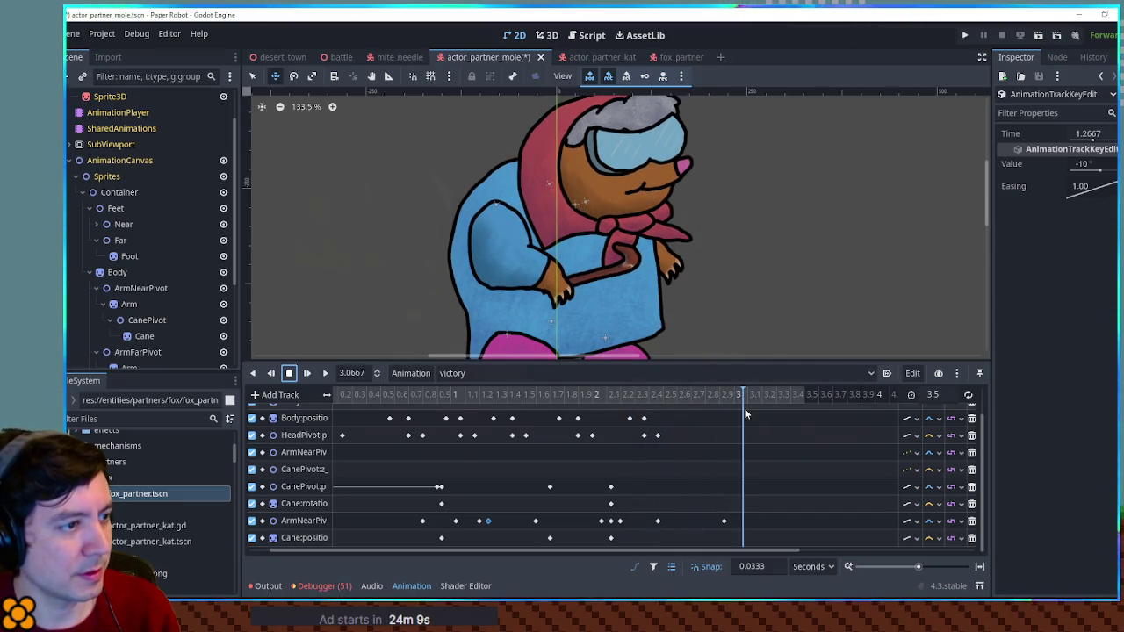
left_click(691, 521)
left_click_drag(485, 396, 701, 395)
left_click(326, 373)
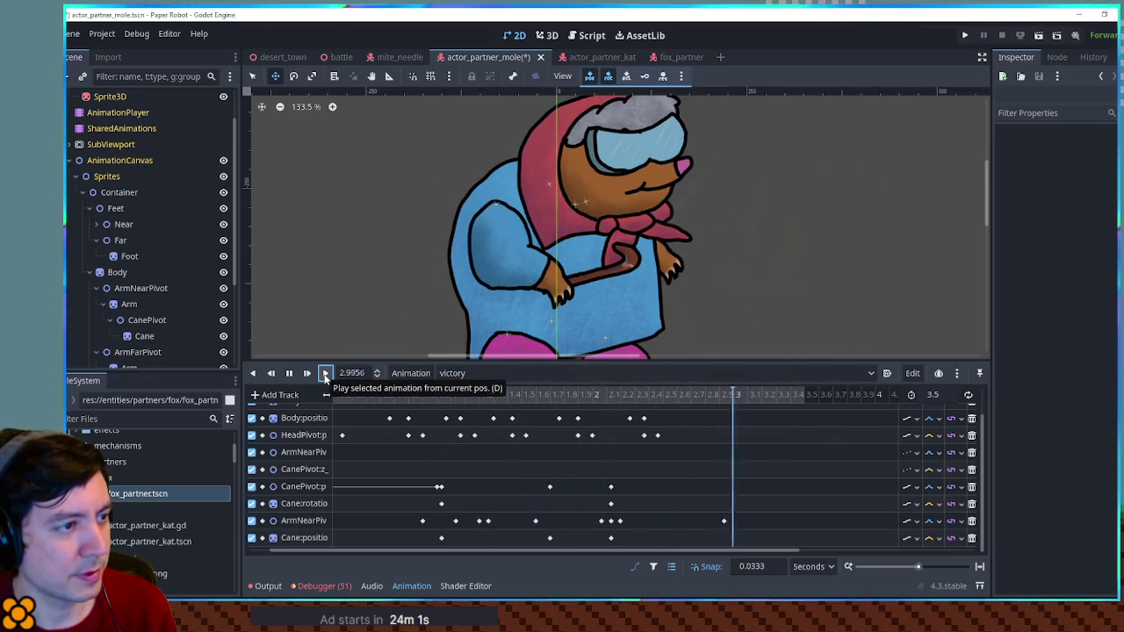
left_click(305, 374)
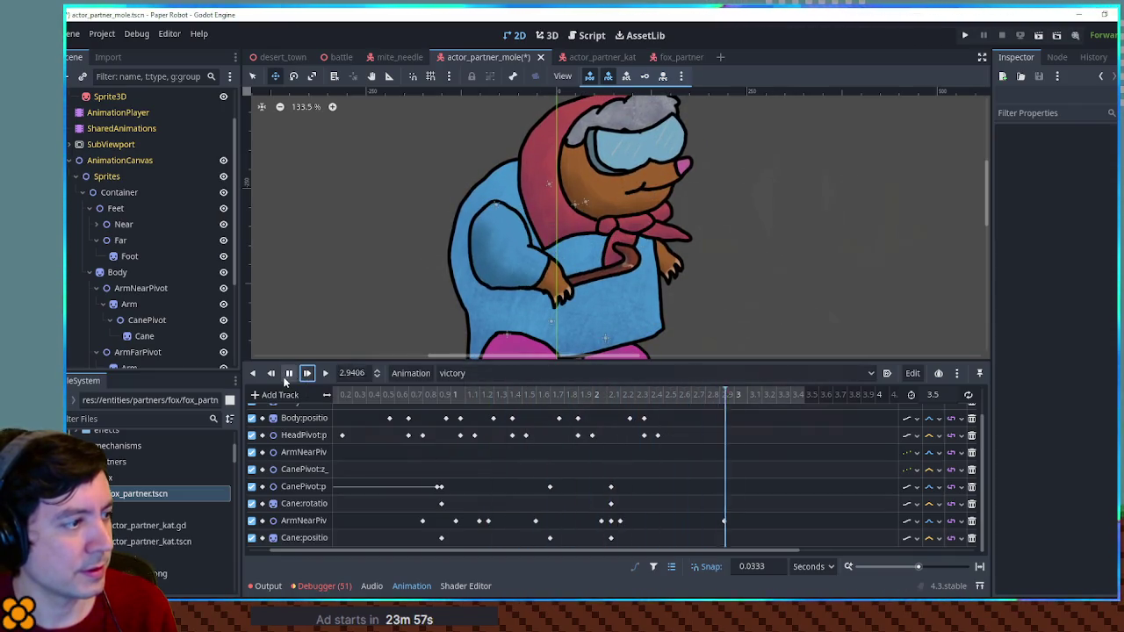
scroll(448, 413, "up", 2)
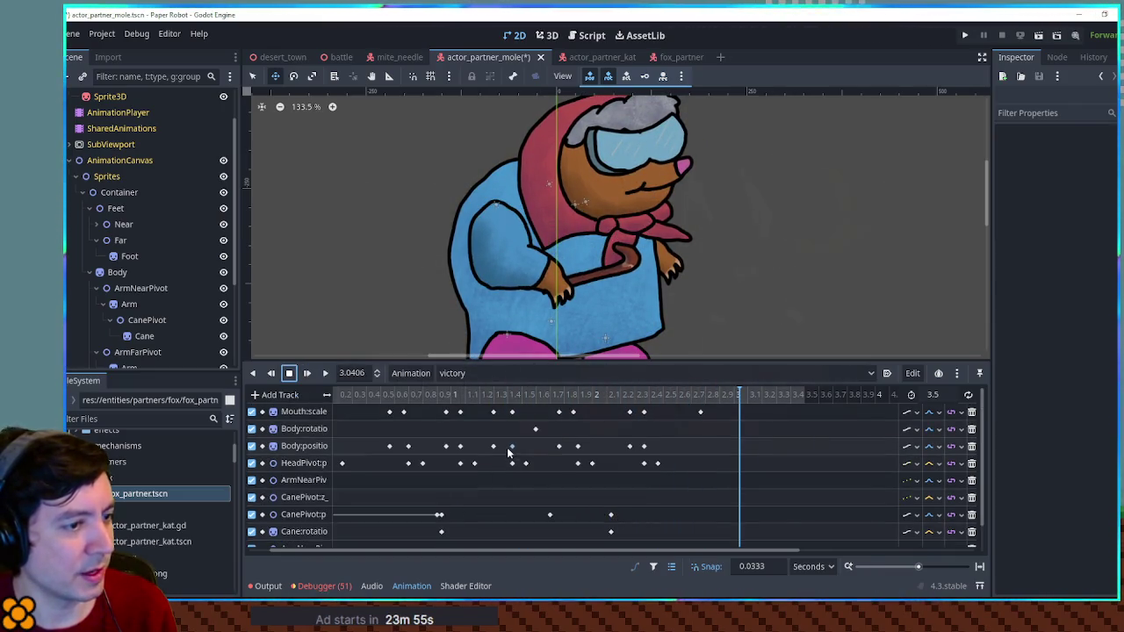
Step: Replay the victory animation from the start several times, then stop playback
left_click(390, 393)
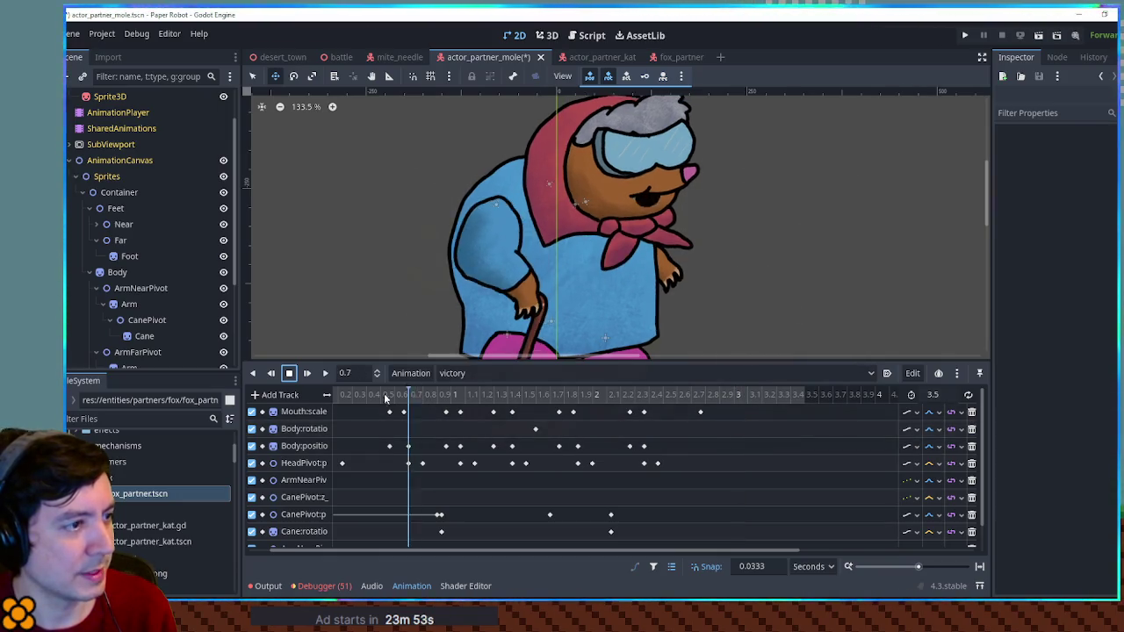
left_click(325, 373)
scroll(685, 294, "down", 2)
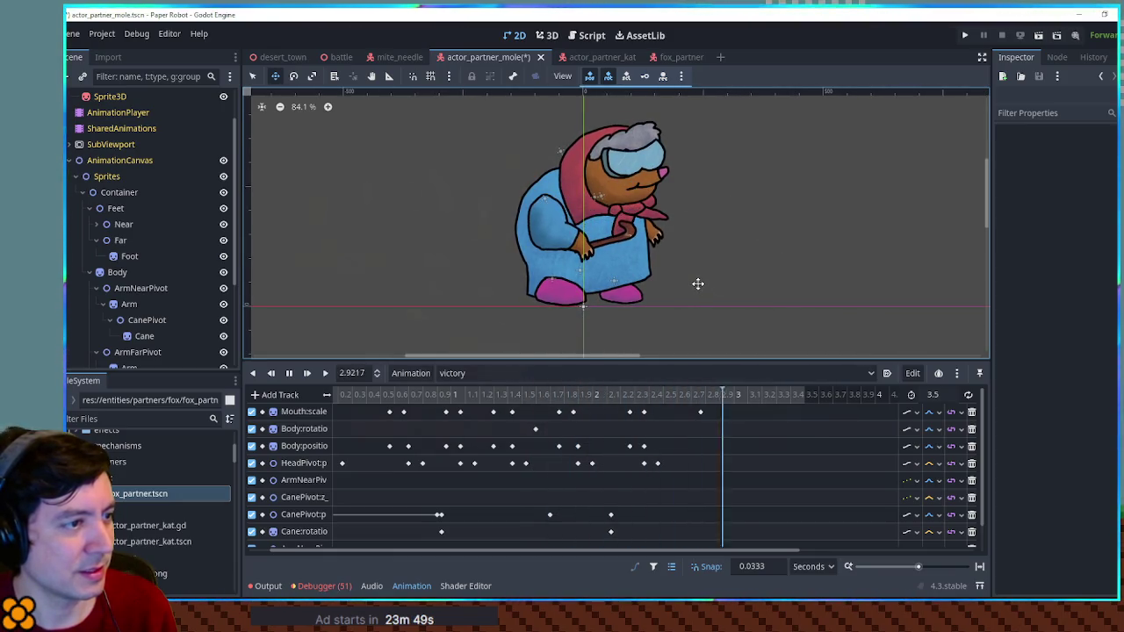
left_click(309, 374)
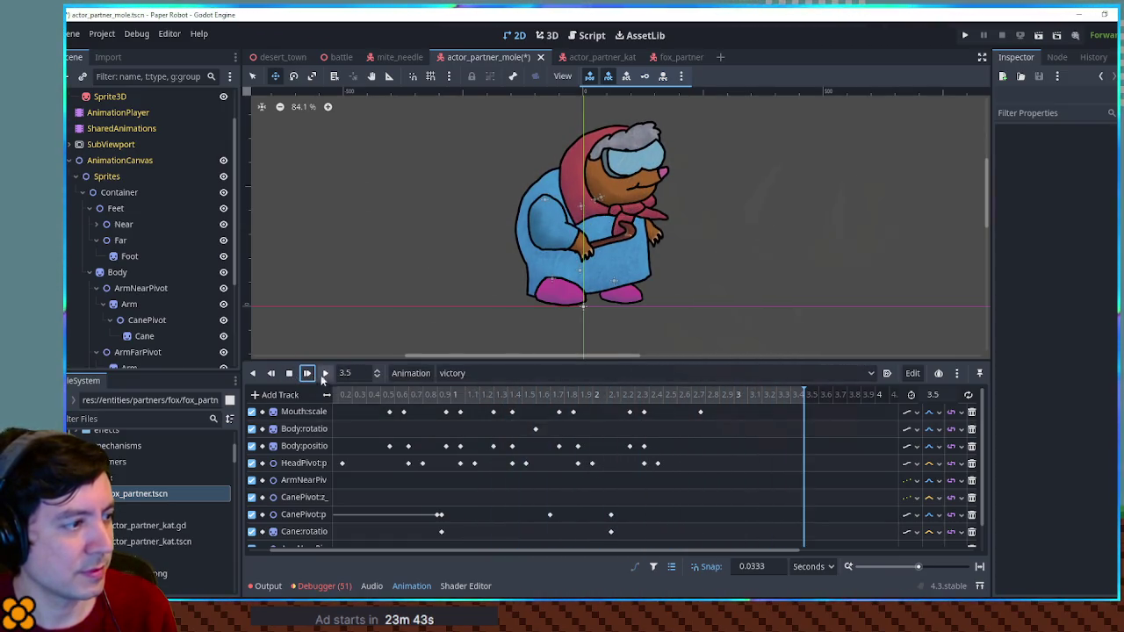
left_click(307, 374)
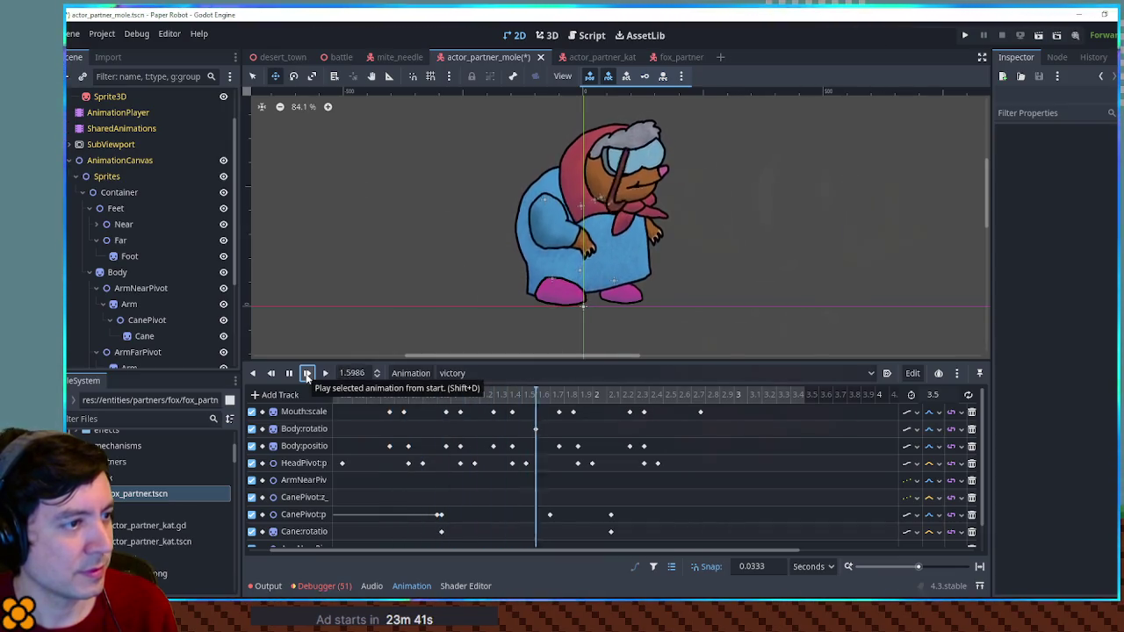
left_click(290, 374)
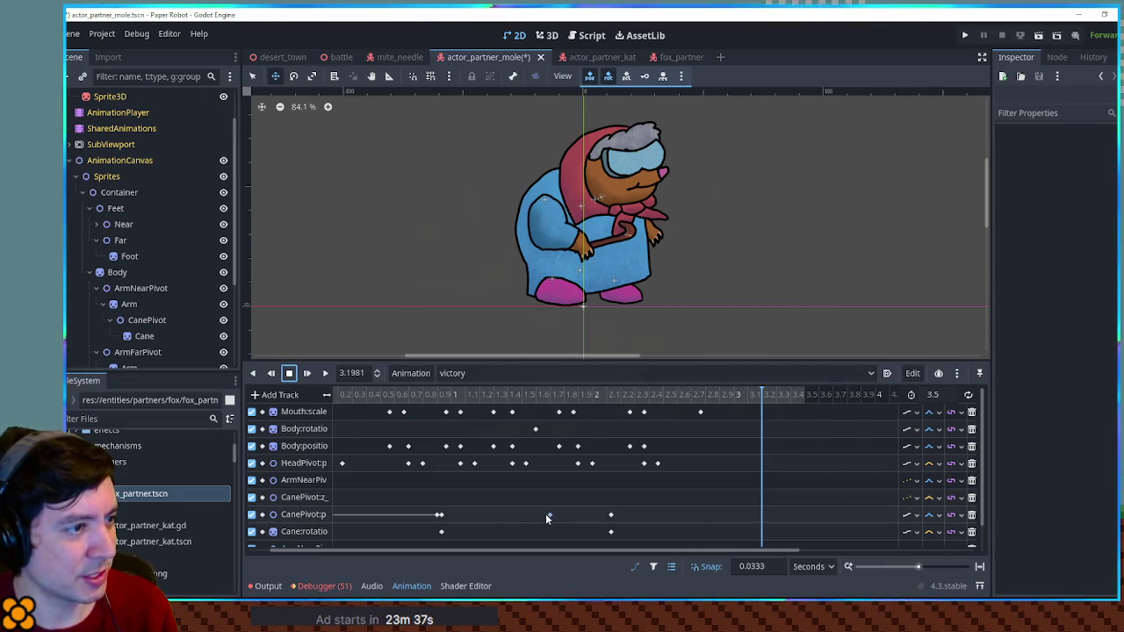
Step: Move the CanePivot position key from 0.9 s to about 0.93 s and scrub to check the cane
mouse_move(545, 514)
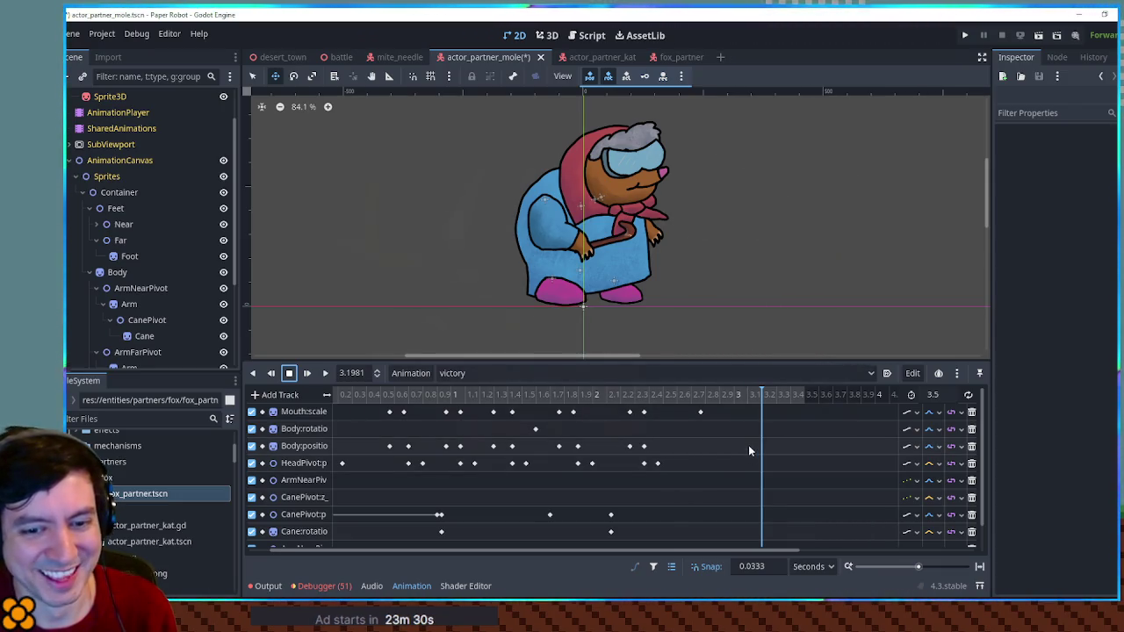
left_click(549, 515)
mouse_move(444, 389)
left_mouse_down()
mouse_move(554, 396)
mouse_move(530, 397)
left_mouse_up()
left_click(440, 517)
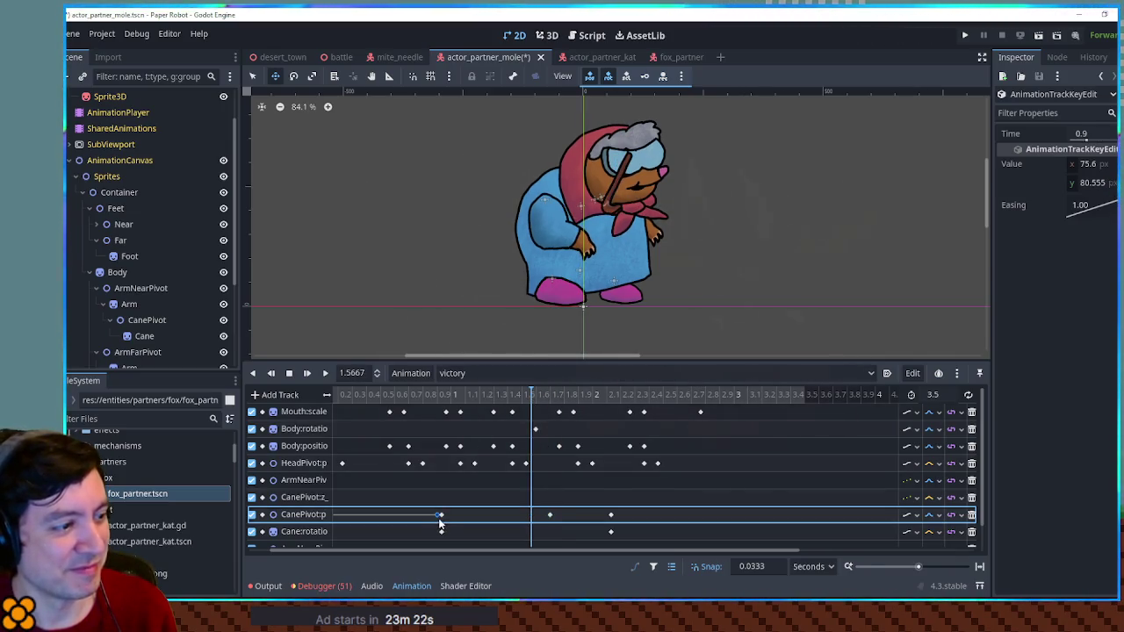
left_click_drag(444, 520, 444, 521)
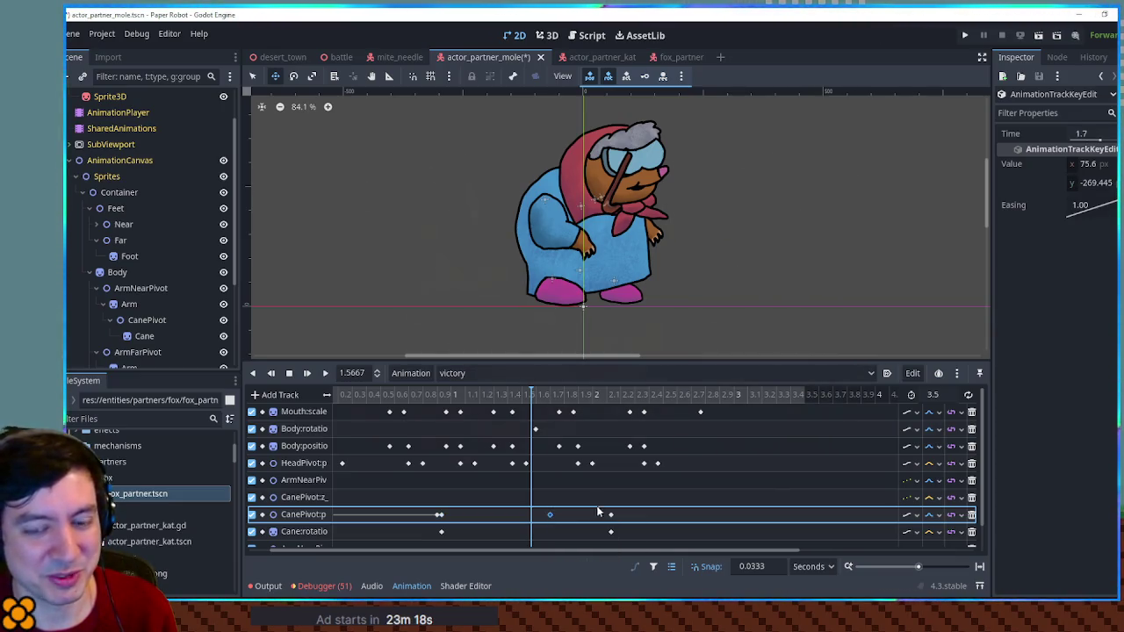
left_click_drag(619, 397, 611, 397)
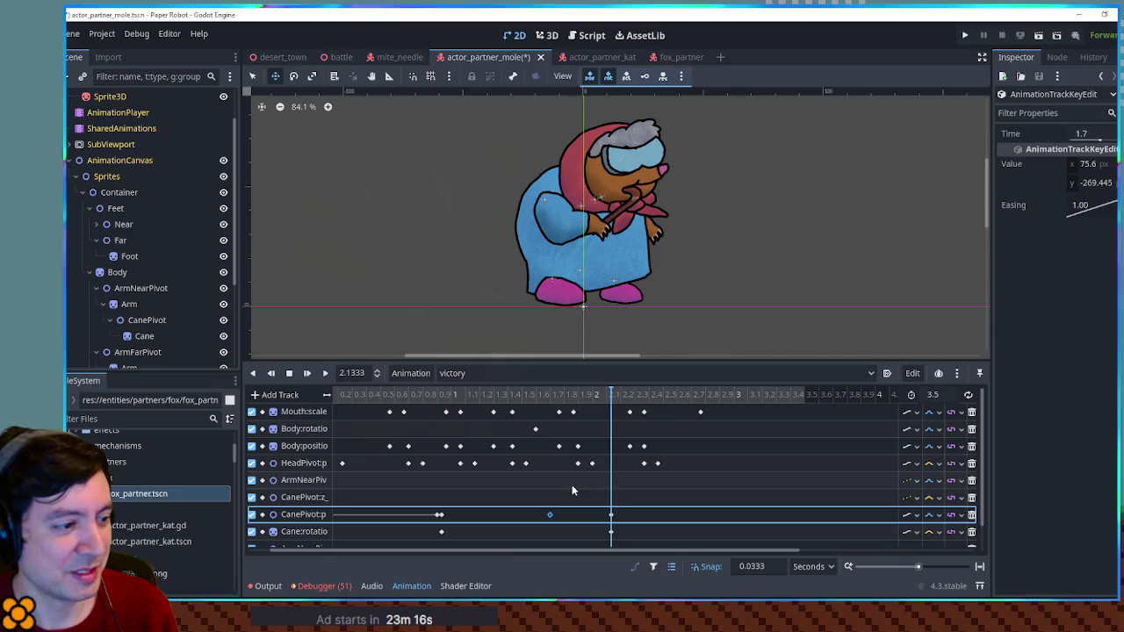
left_click(550, 515)
mouse_move(539, 397)
left_mouse_down()
mouse_move(414, 397)
mouse_move(673, 409)
left_mouse_up()
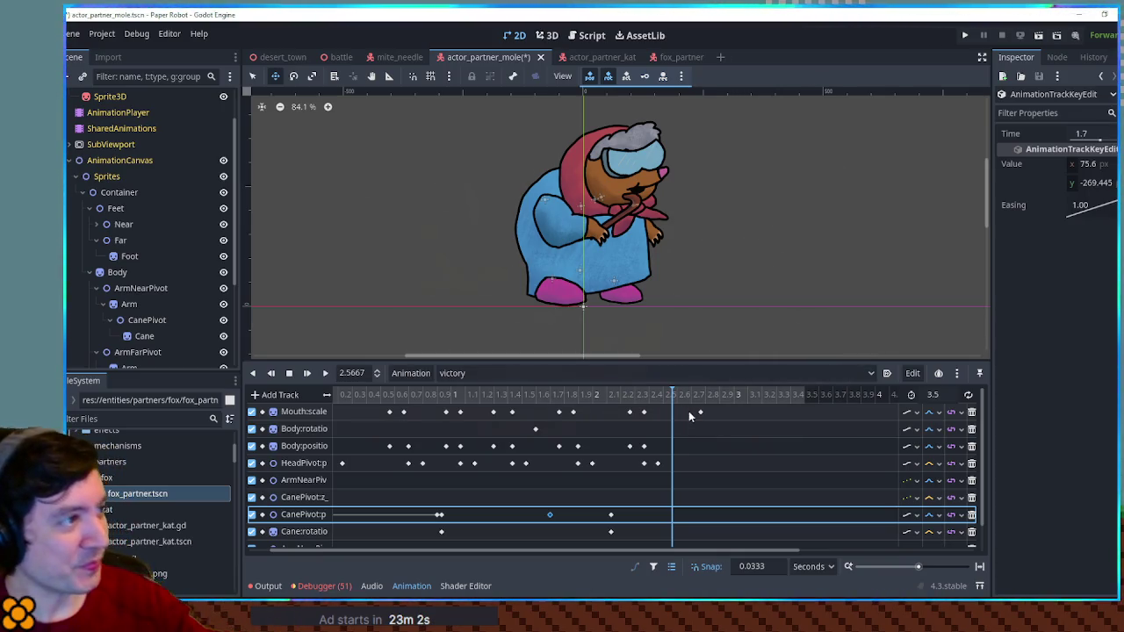
left_click(674, 58)
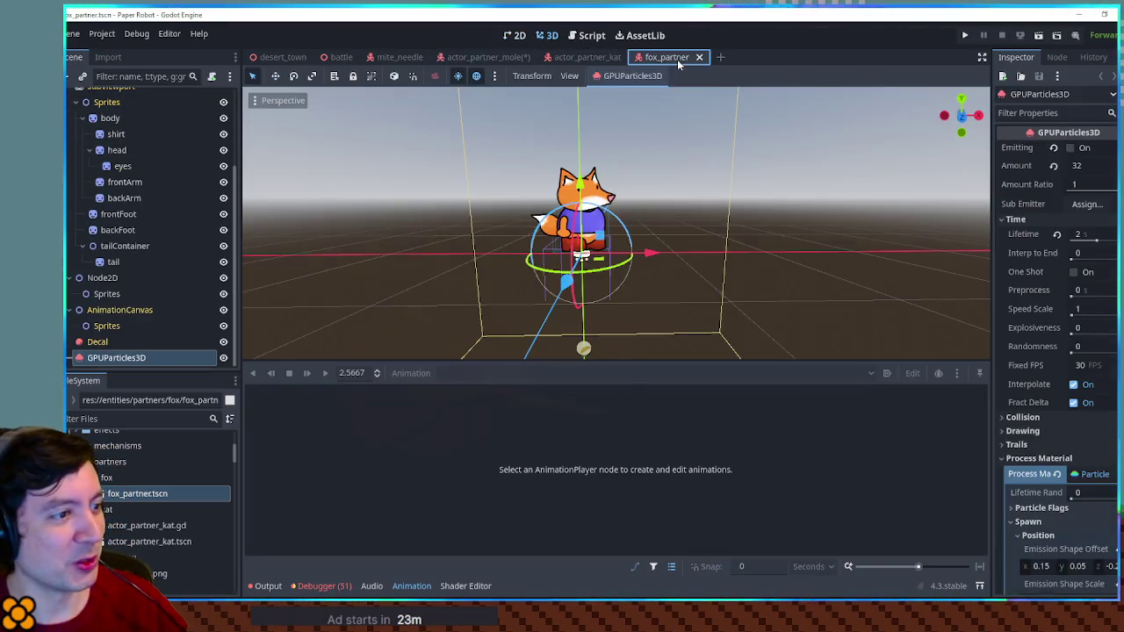
Step: Orbit and zoom in on the fox from the front with the Animation panel hidden, then return to actor_partner_mole
scroll(743, 213, "up", 3)
left_click(715, 197)
mouse_move(716, 203)
left_mouse_down()
mouse_move(829, 295)
mouse_move(869, 304)
mouse_move(866, 289)
left_mouse_up()
scroll(852, 316, "up", 2)
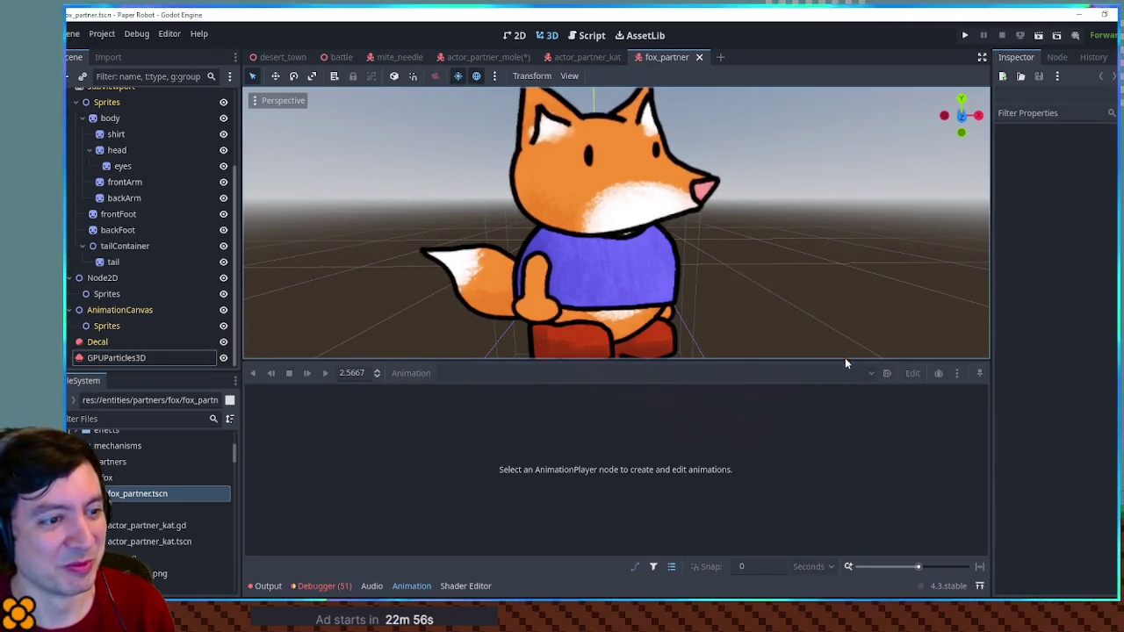
mouse_move(845, 360)
left_mouse_down()
mouse_move(850, 419)
mouse_move(874, 439)
left_mouse_up()
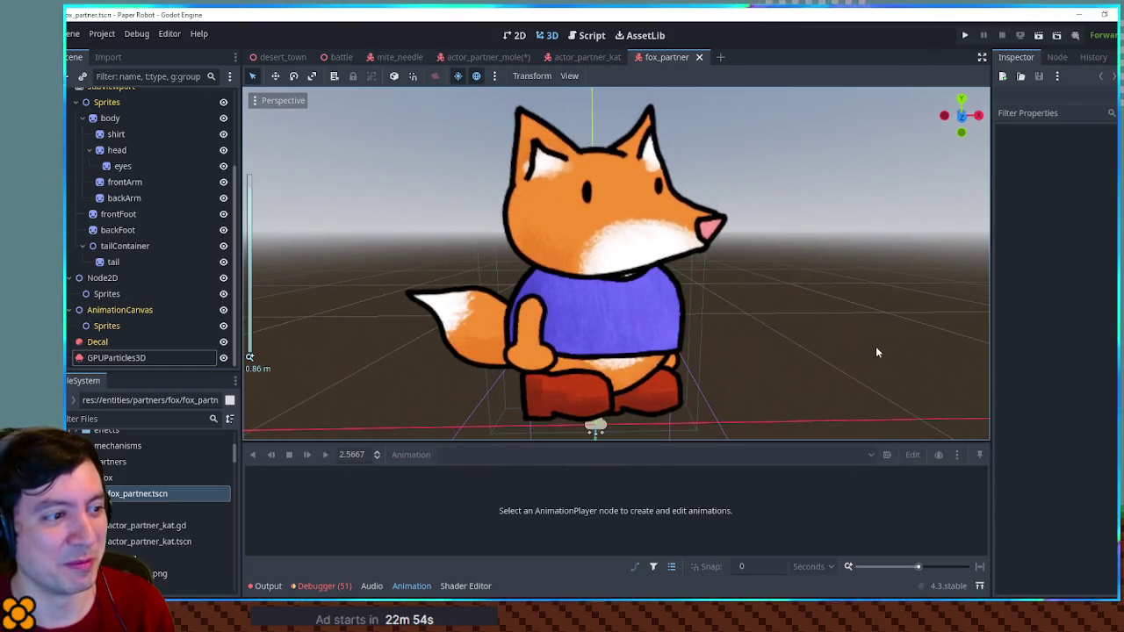
left_click(411, 587)
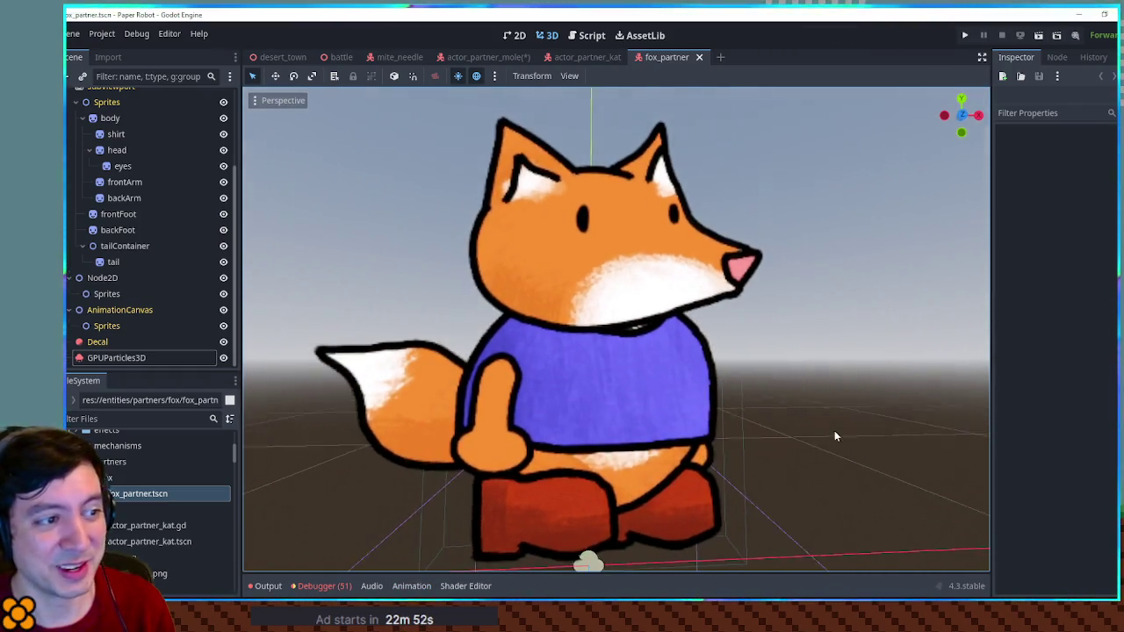
left_click(481, 58)
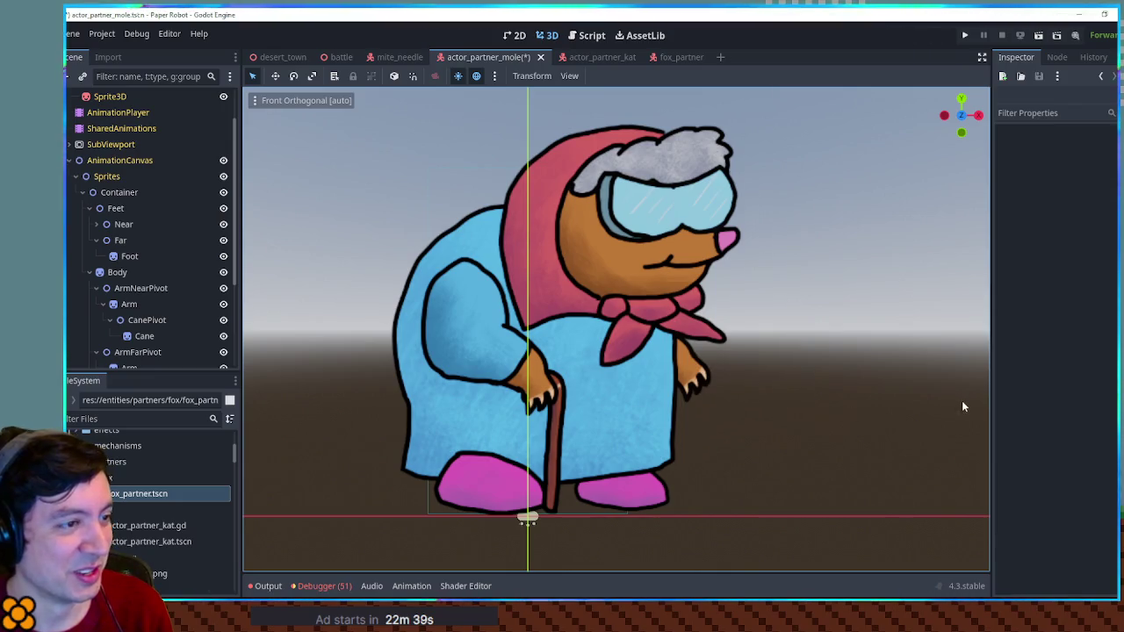
Step: Show the mole scene in 2D with AnimationPlayer selected and play the victory animation several times
left_click(516, 35)
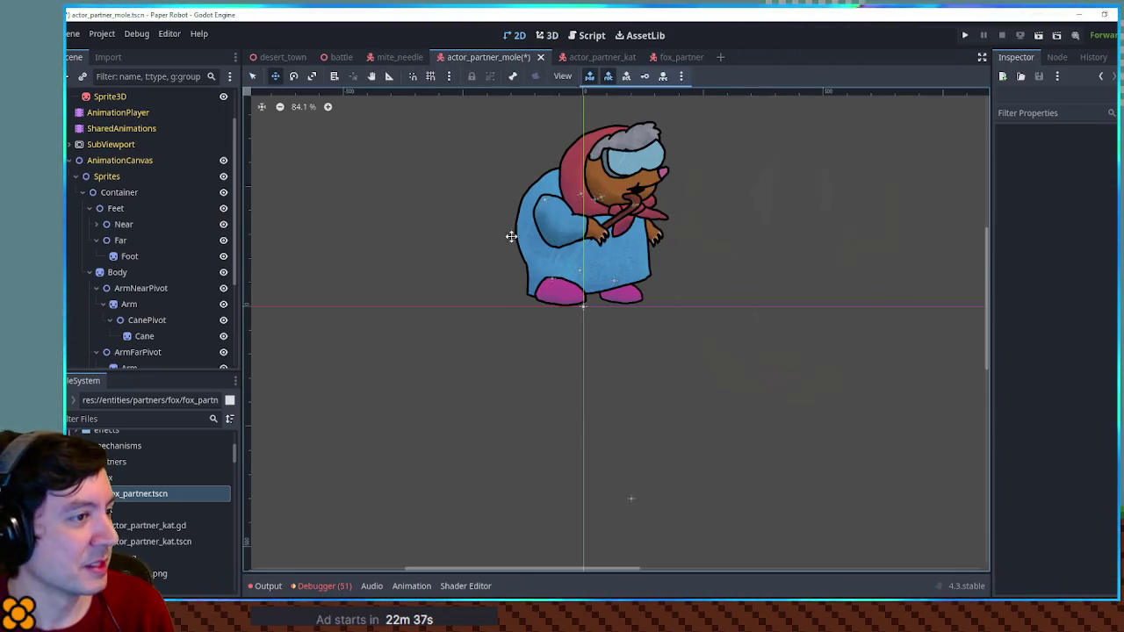
left_click(113, 114)
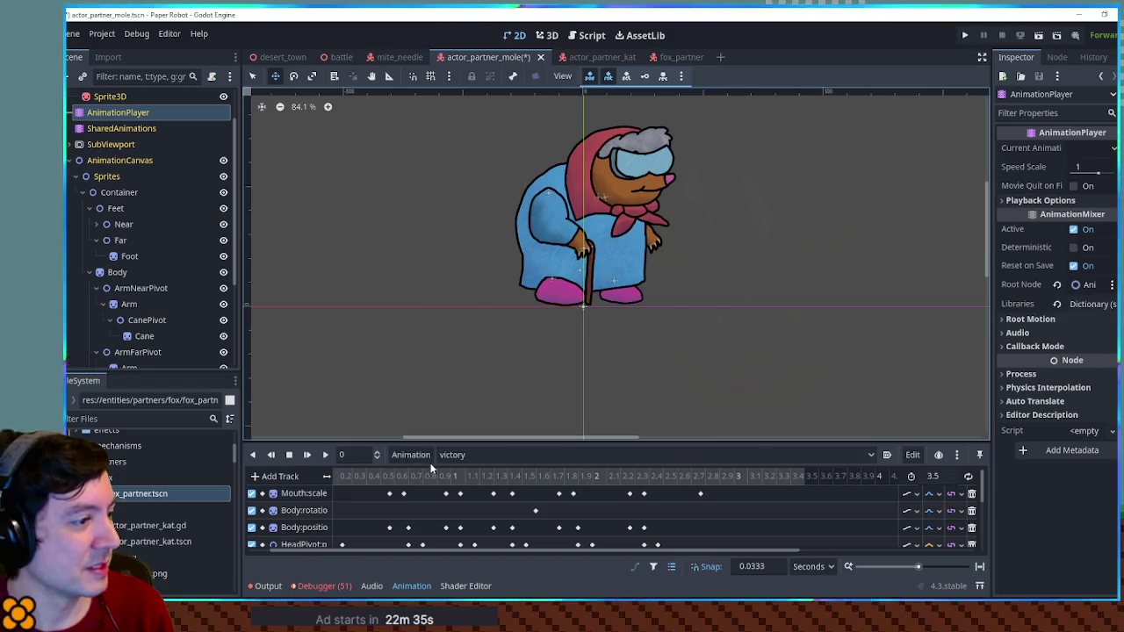
left_click_drag(354, 477, 735, 502)
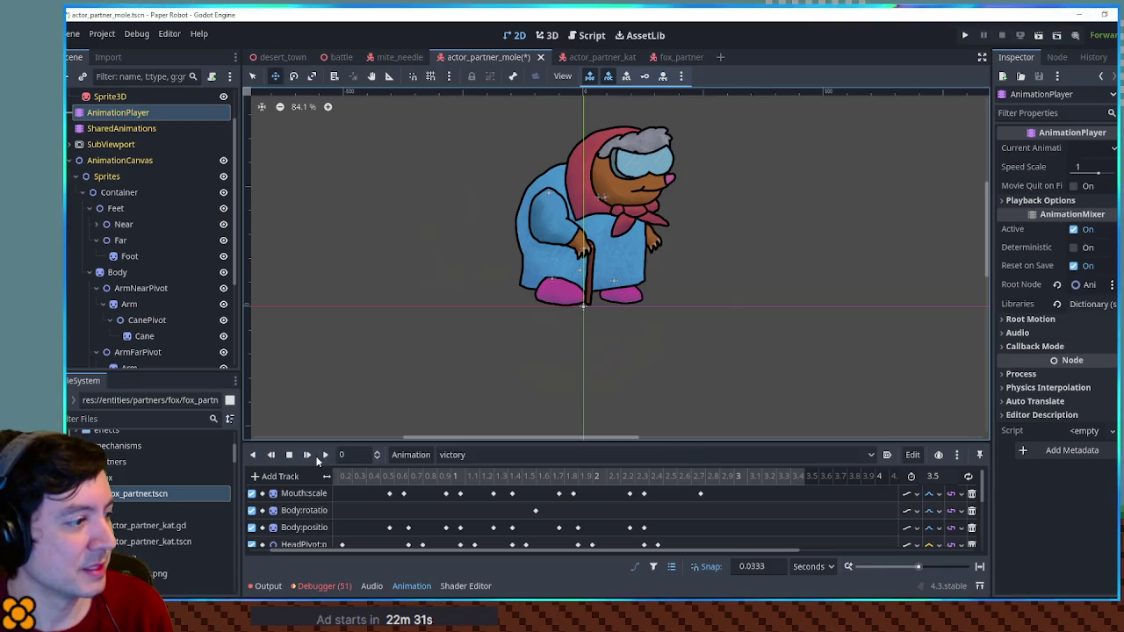
left_click(308, 454)
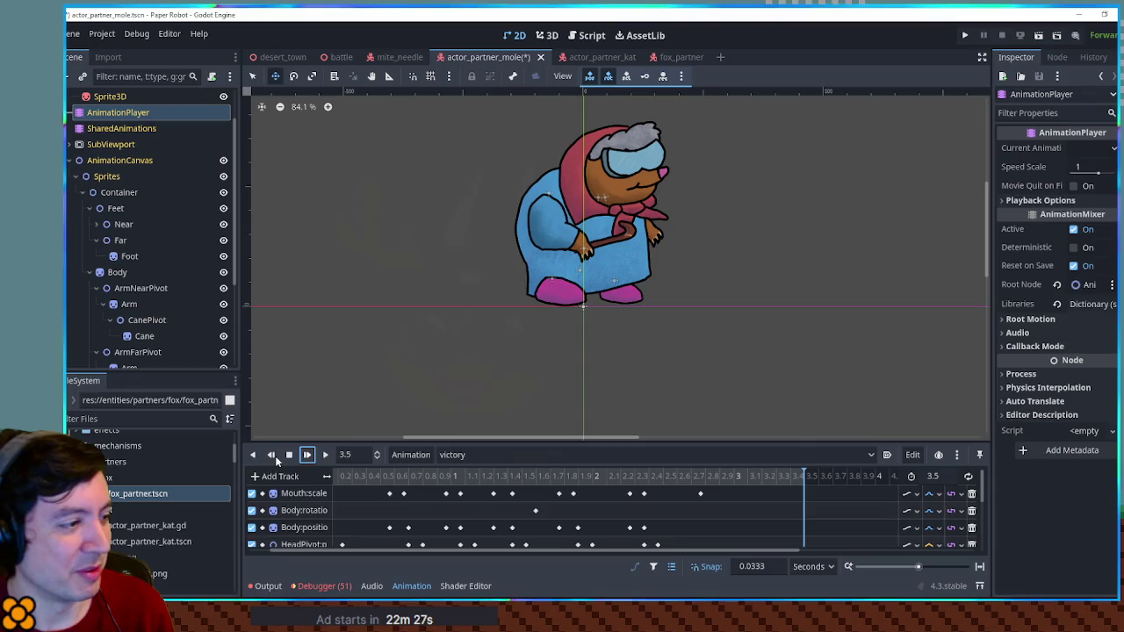
left_click(313, 458)
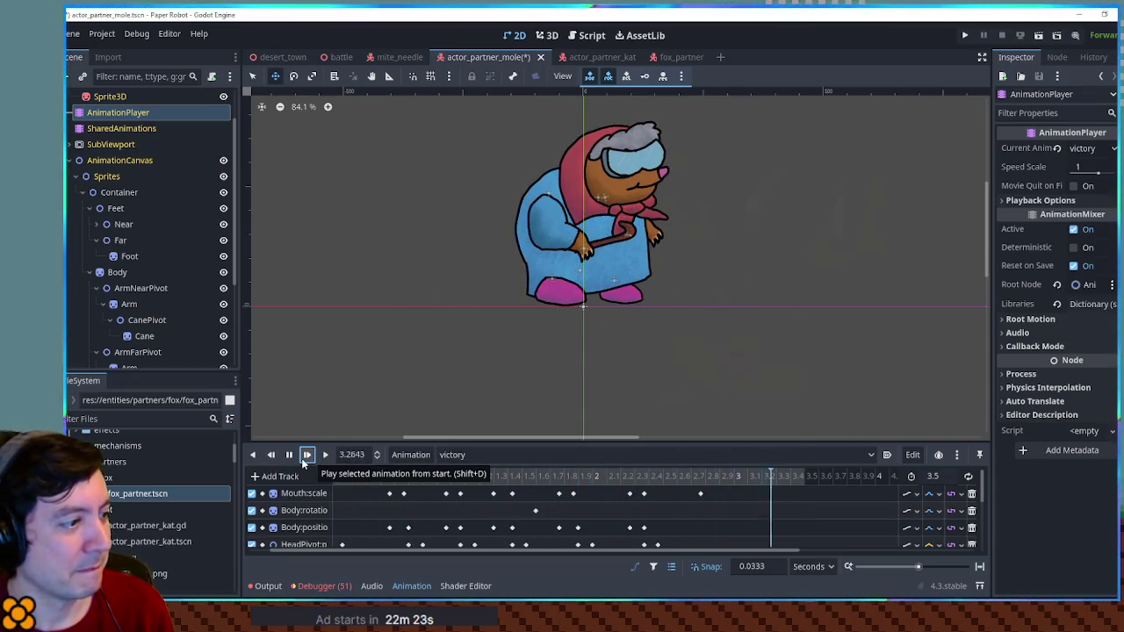
left_click(306, 456)
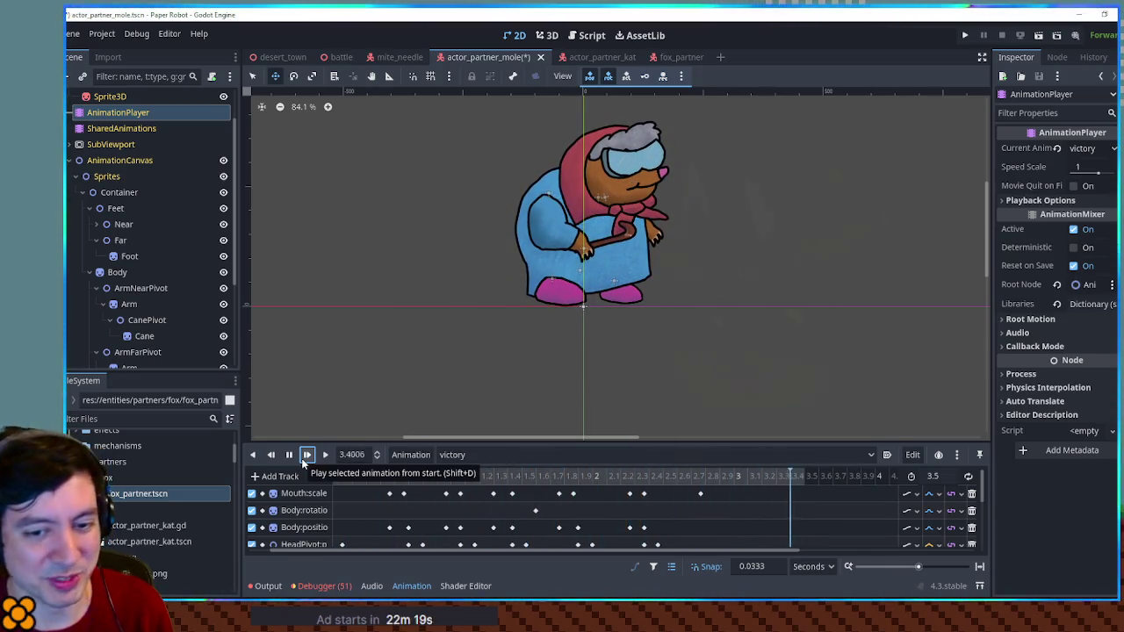
left_click(306, 455)
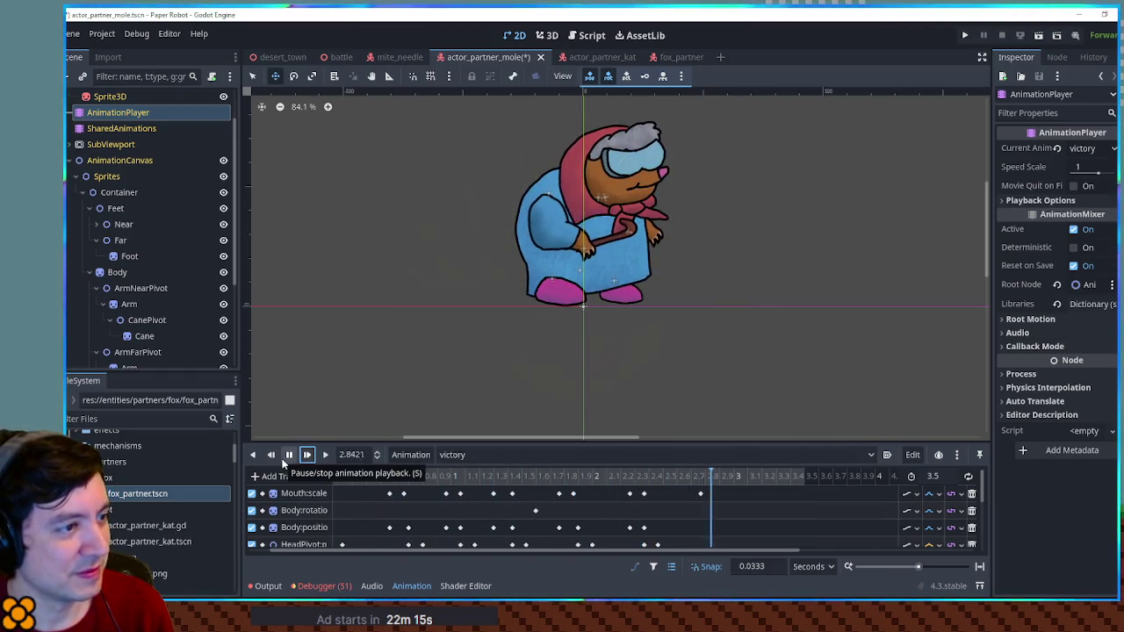
left_click(287, 456)
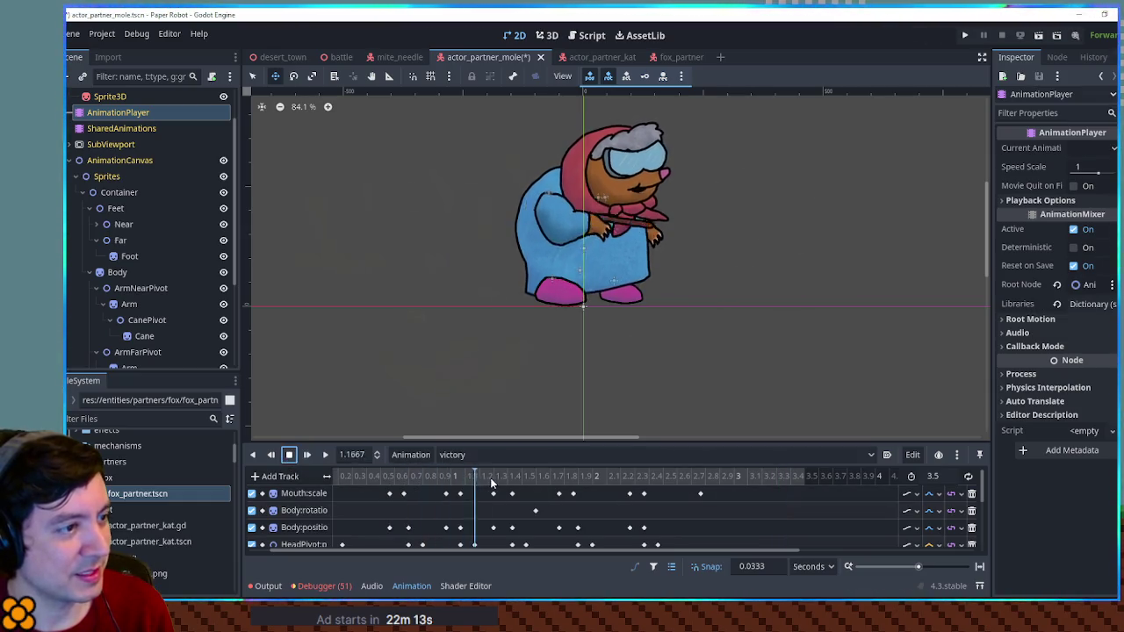
Step: Scrub and replay the victory animation once more, then raise the splitter to enlarge the timeline
left_click_drag(609, 480, 324, 476)
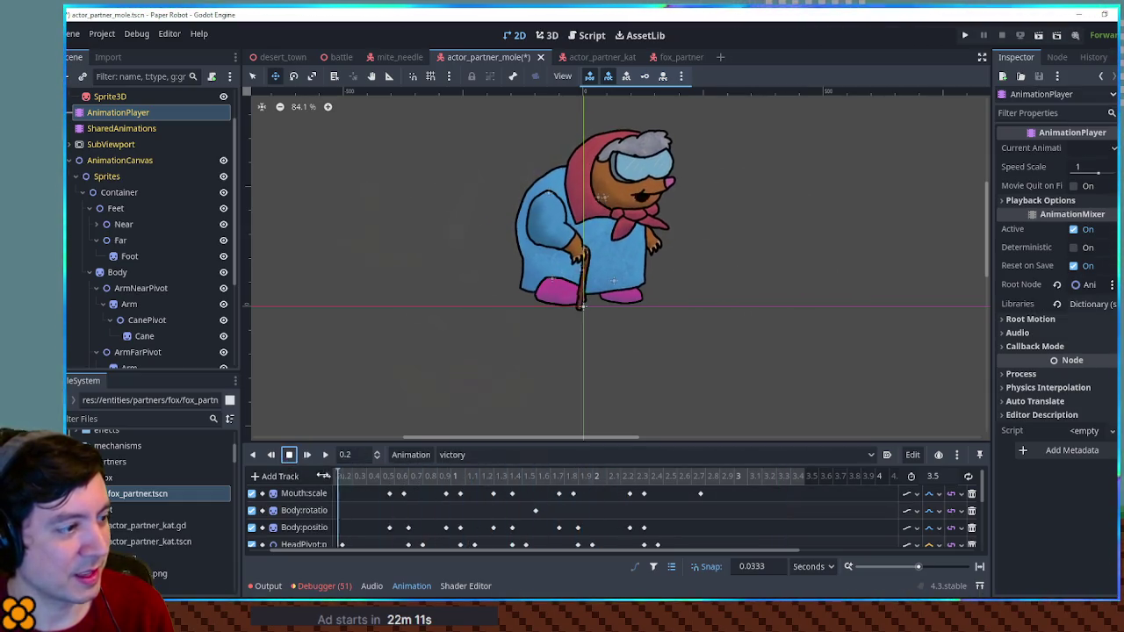
left_click(291, 455)
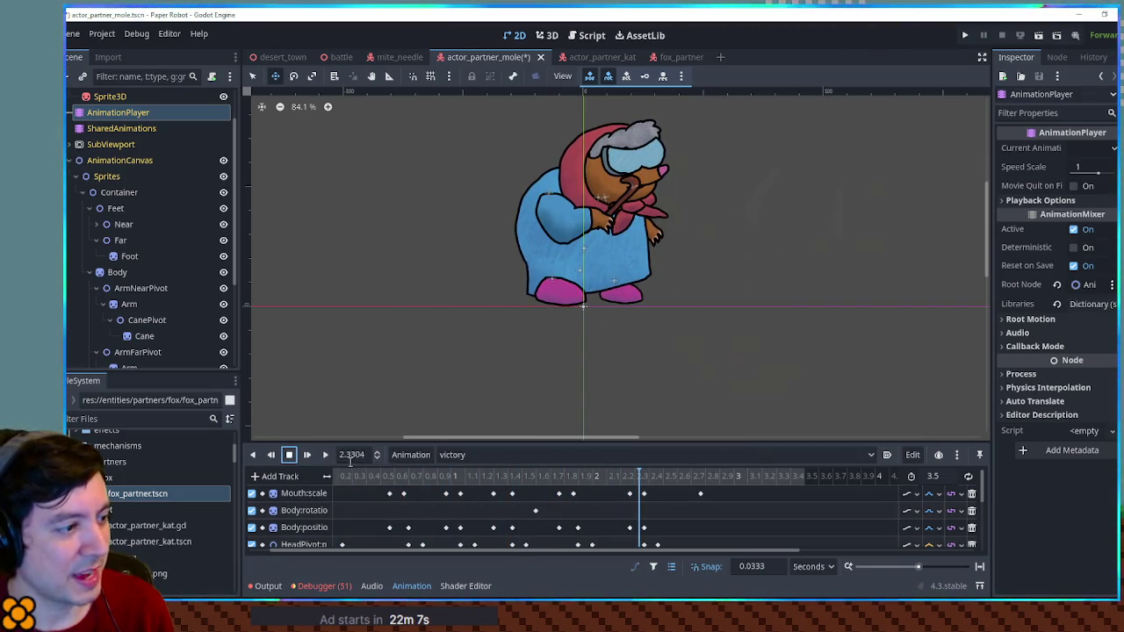
left_click(308, 455)
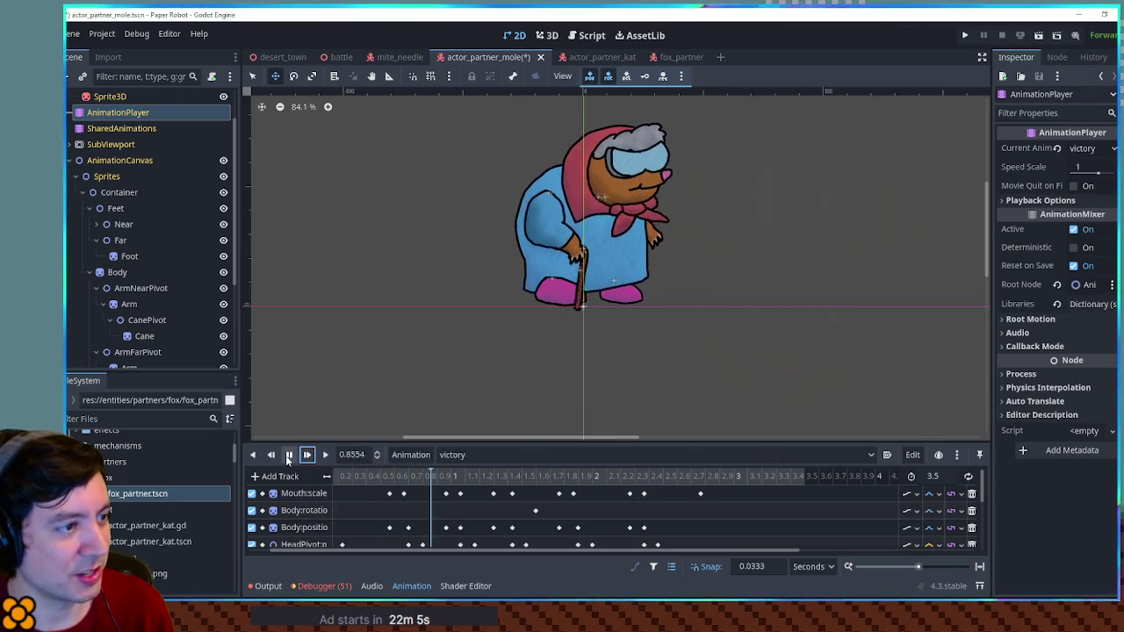
left_click(286, 455)
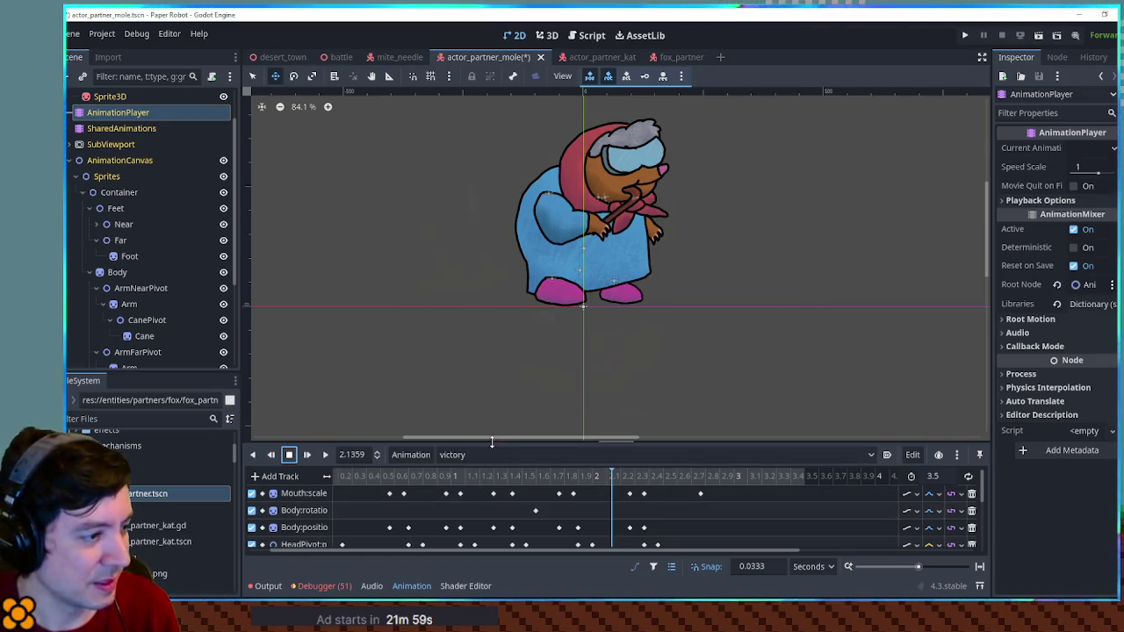
left_click_drag(491, 442, 491, 288)
scroll(751, 233, "down", 1)
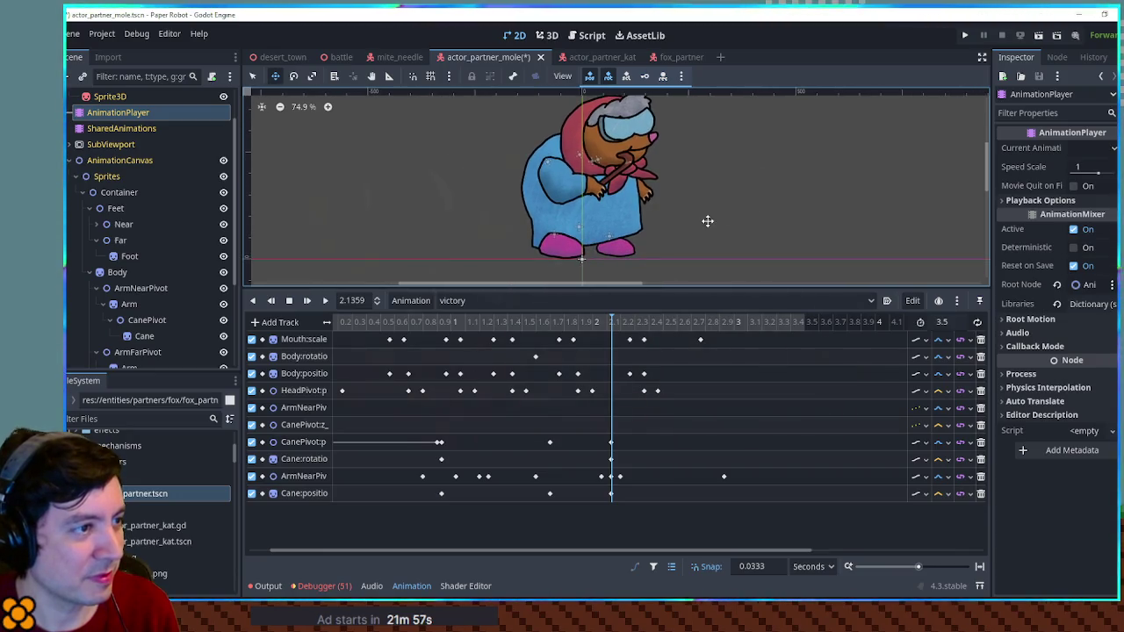
scroll(708, 220, "up", 1)
left_click_drag(666, 288, 669, 317)
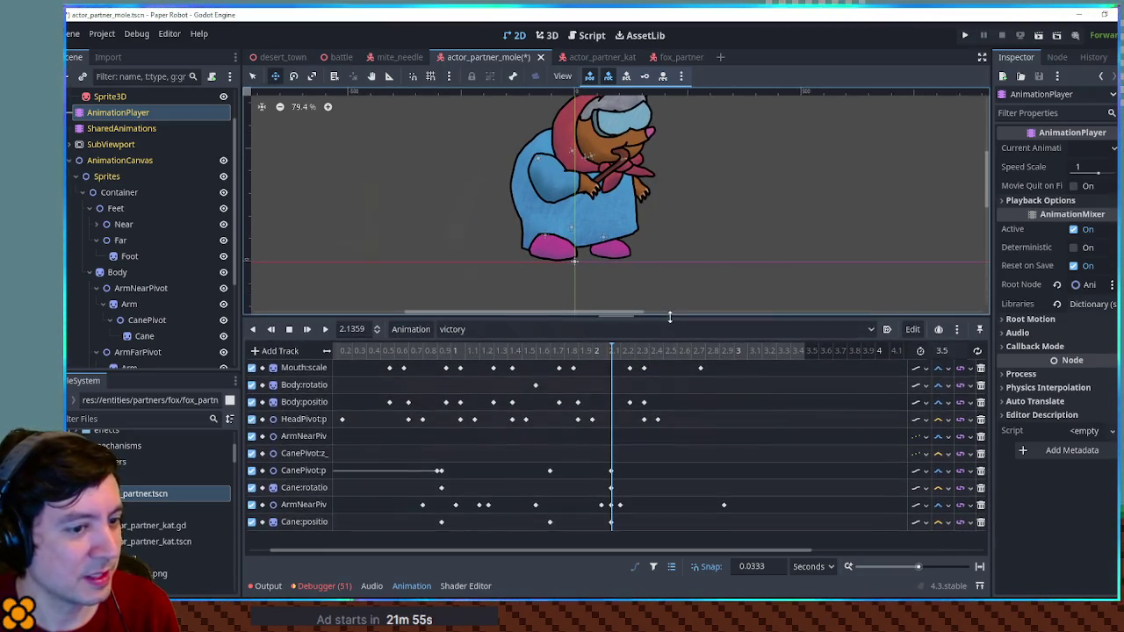
scroll(684, 235, "up", 2)
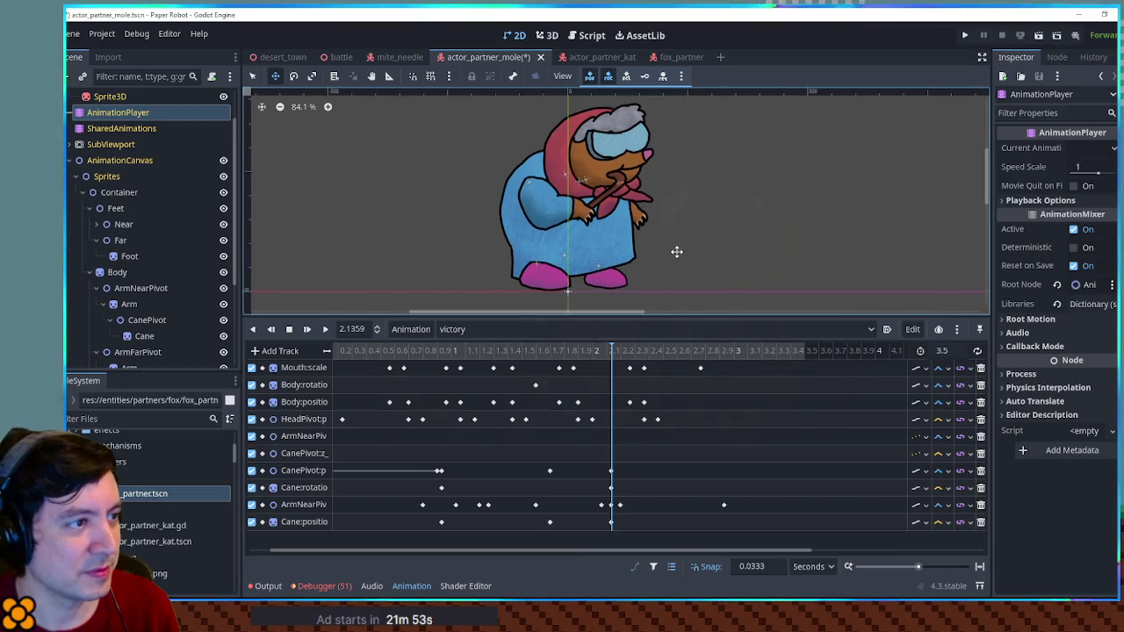
left_click(494, 351)
mouse_move(493, 351)
left_mouse_down()
mouse_move(439, 351)
mouse_move(506, 357)
mouse_move(481, 357)
left_mouse_up()
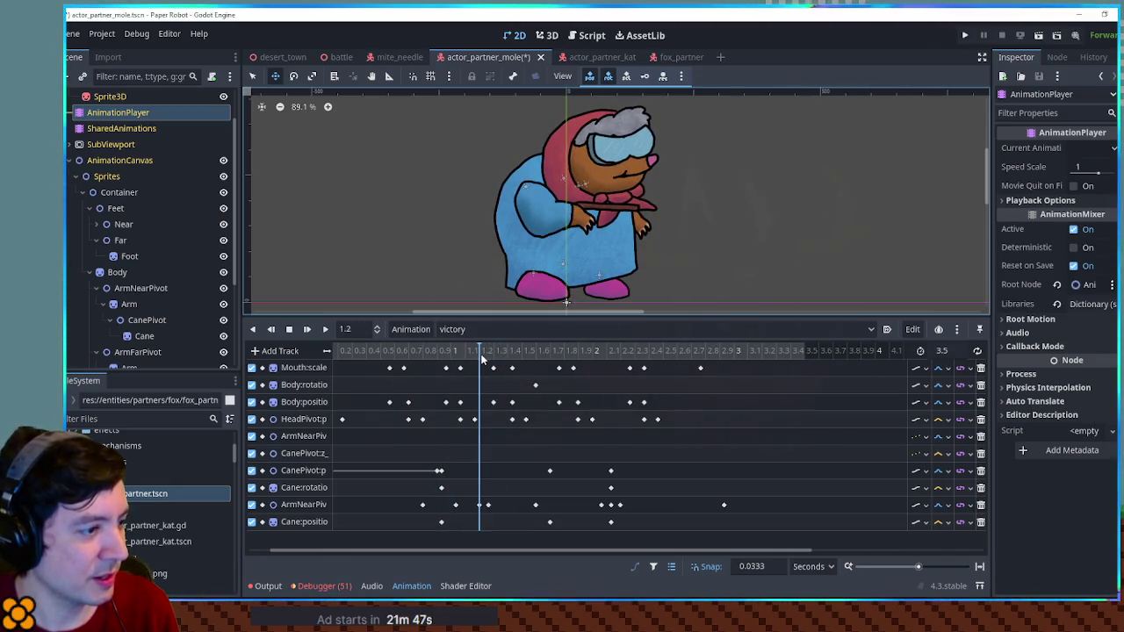
left_click(613, 360)
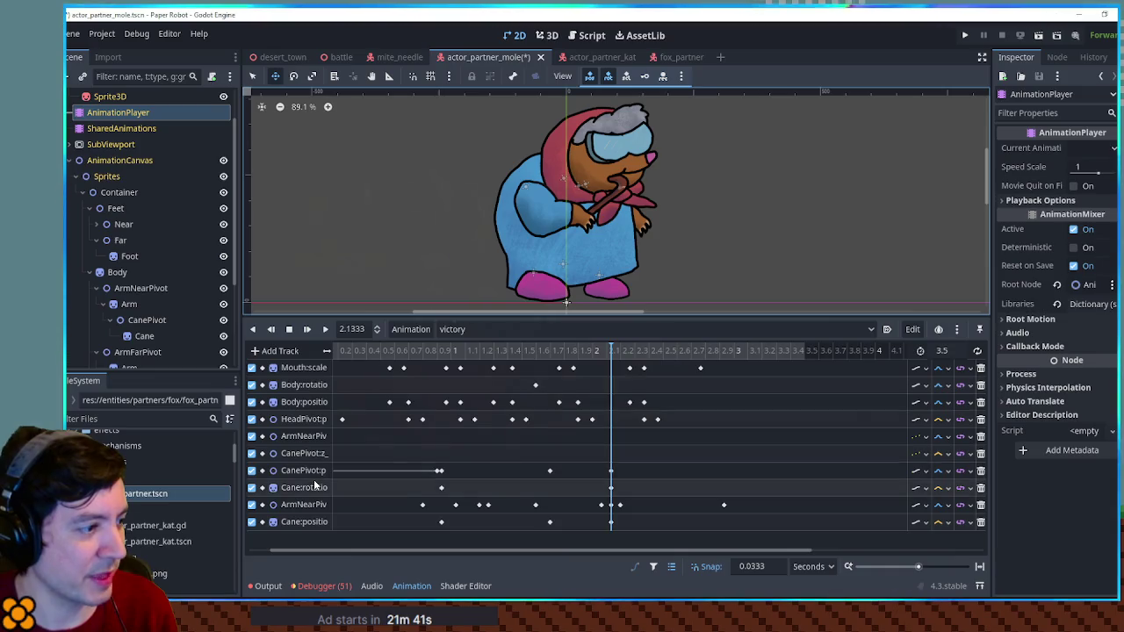
mouse_move(480, 507)
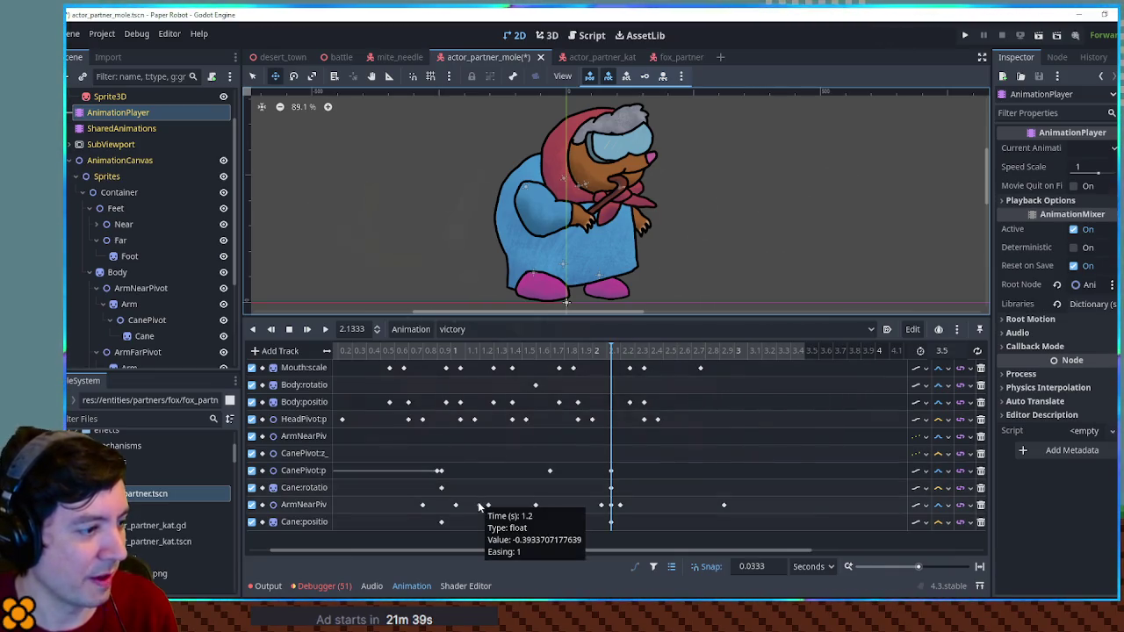
left_click_drag(454, 351, 492, 360)
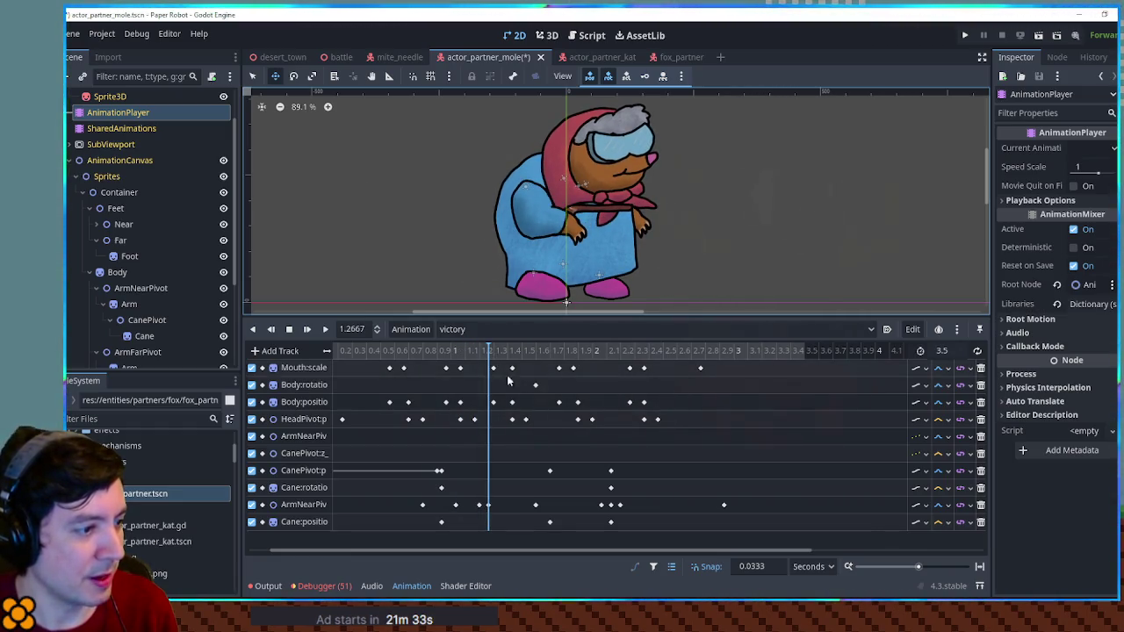
mouse_move(529, 444)
left_mouse_down()
mouse_move(569, 535)
mouse_move(550, 525)
left_mouse_up()
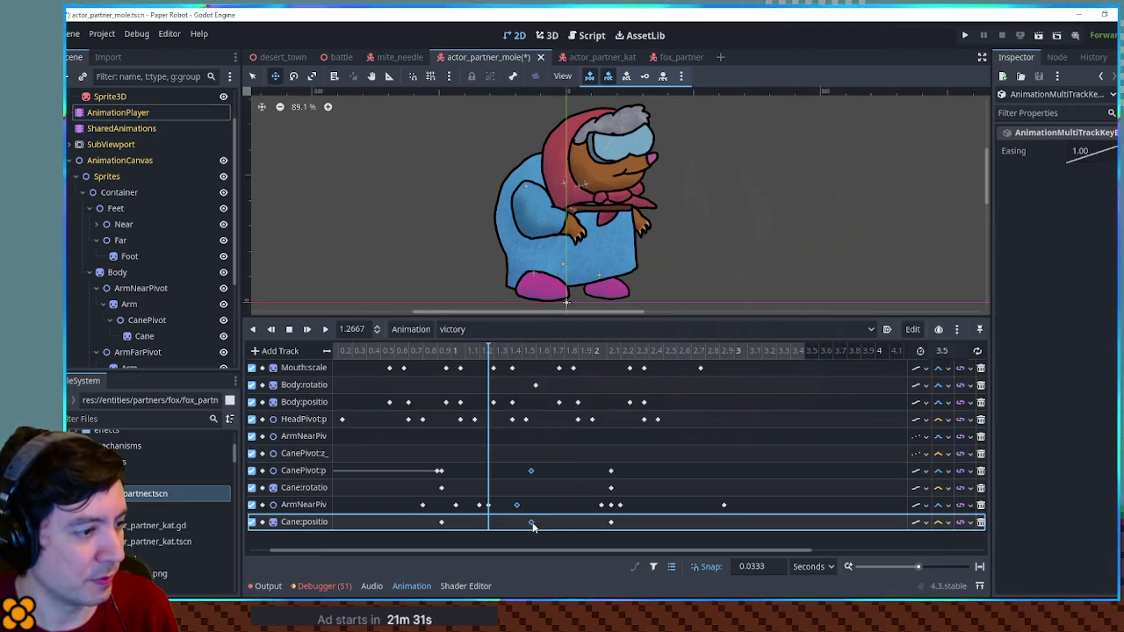
Step: Shift the CanePivot, Cane and ArmNearPivot keys about 0.4 seconds earlier and preview the result
mouse_move(627, 460)
left_mouse_down()
mouse_move(580, 530)
mouse_move(595, 526)
left_mouse_up()
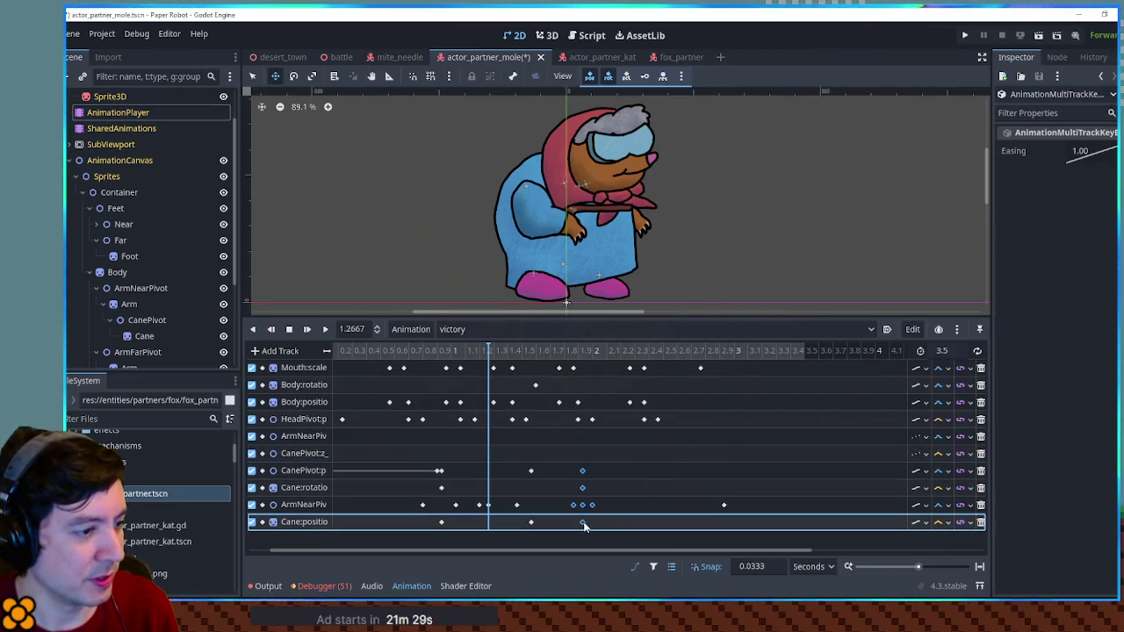
left_click(324, 329)
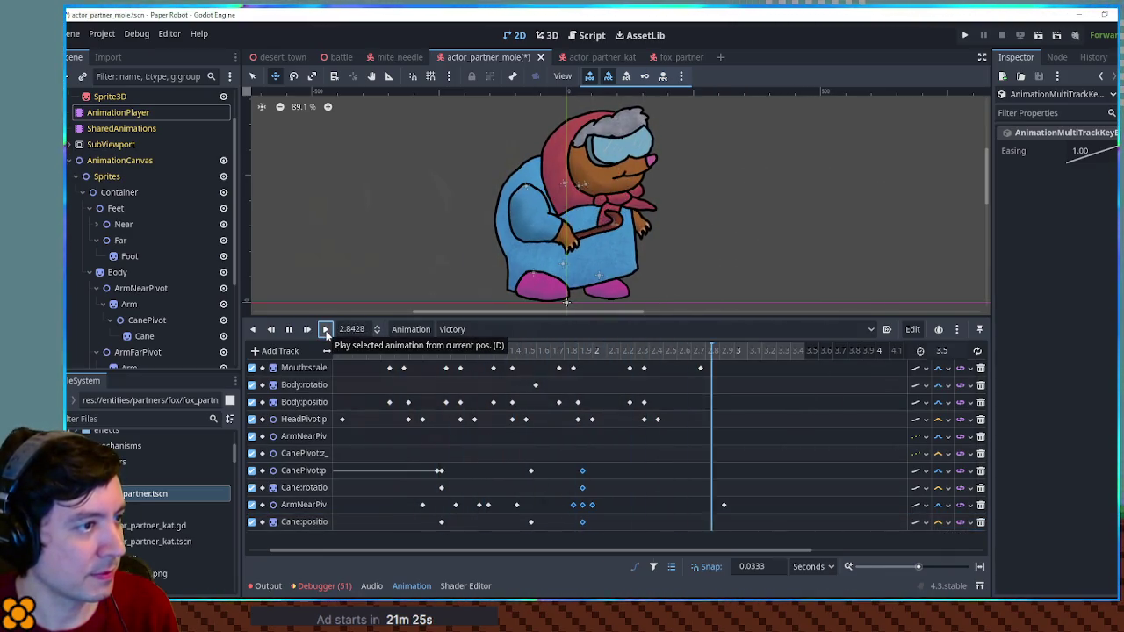
left_click(289, 330)
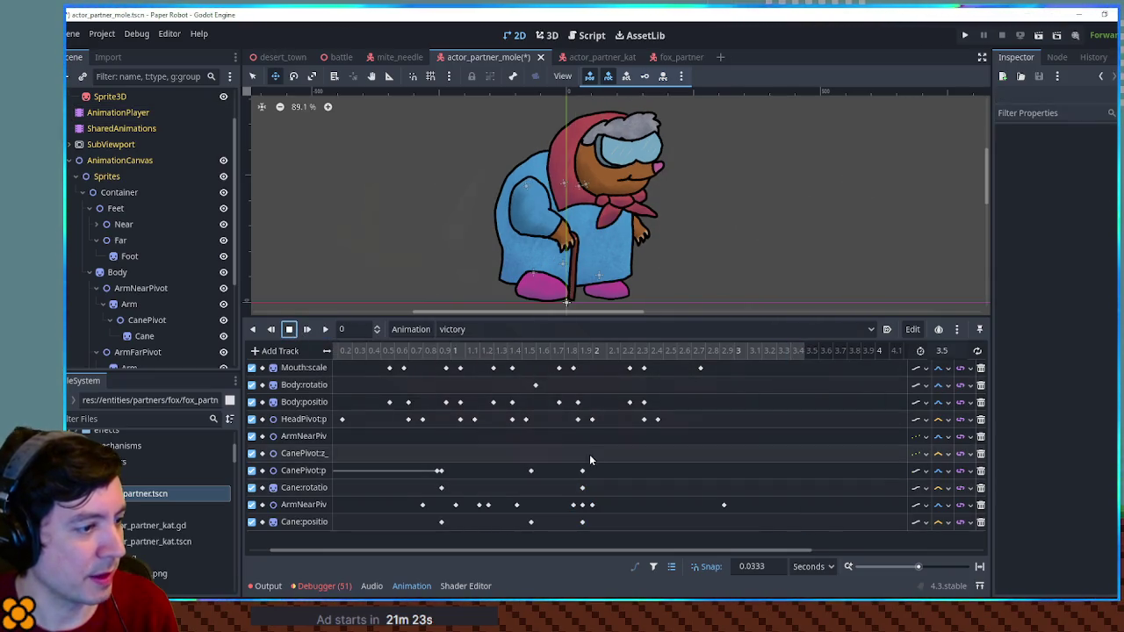
mouse_move(625, 453)
left_mouse_down()
mouse_move(403, 544)
mouse_move(408, 527)
left_mouse_up()
left_click(394, 509)
mouse_move(402, 452)
left_mouse_down()
mouse_move(598, 541)
mouse_move(544, 505)
left_mouse_up()
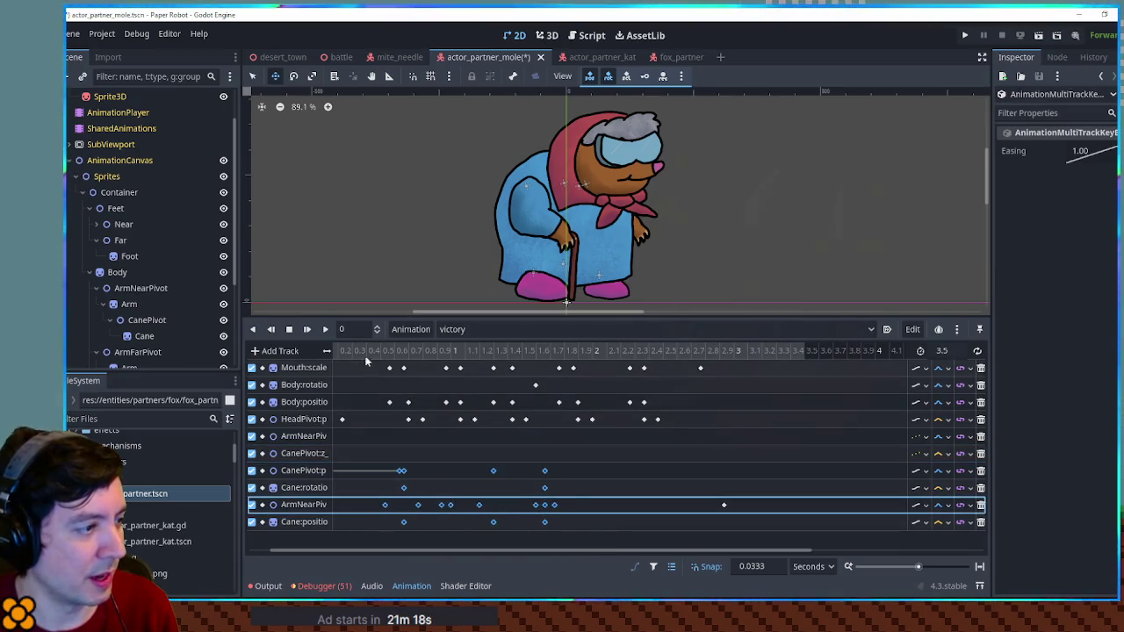
left_click(325, 331)
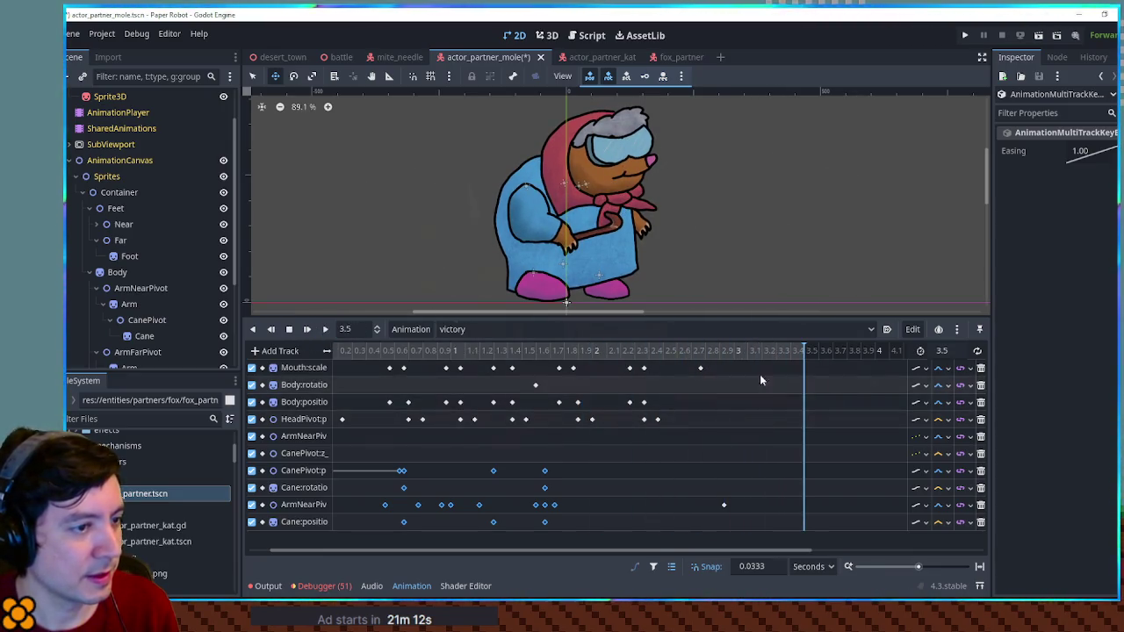
Step: Shift the final Body:position and HeadPivot keys by one snap step, then play and stop the preview
left_click_drag(714, 363, 643, 372)
left_click(716, 351)
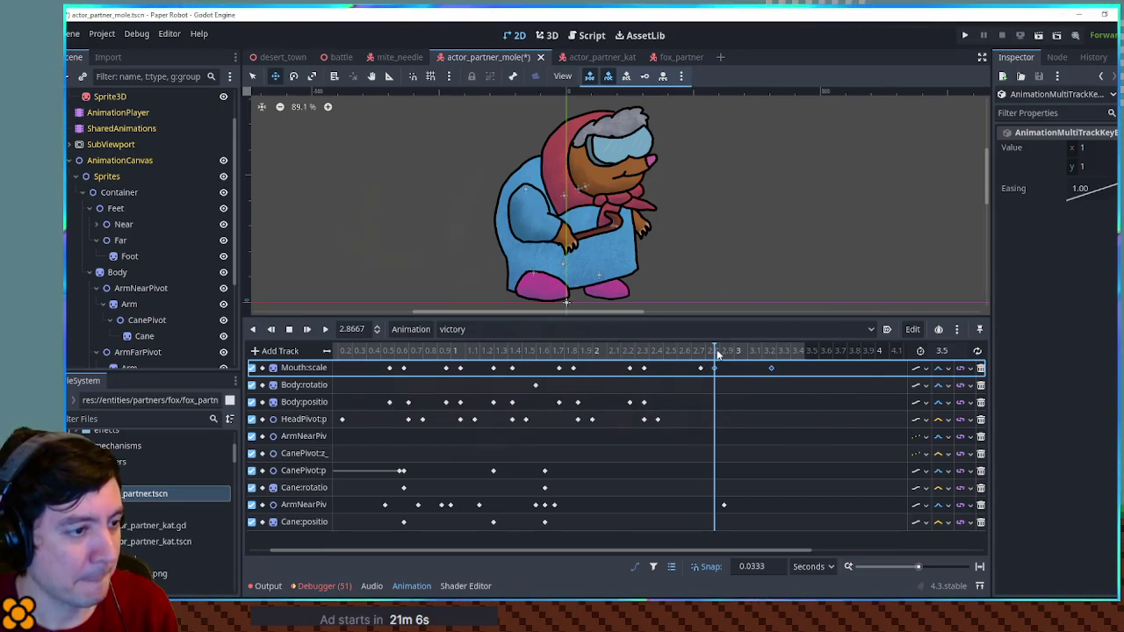
left_click_drag(680, 394, 615, 435)
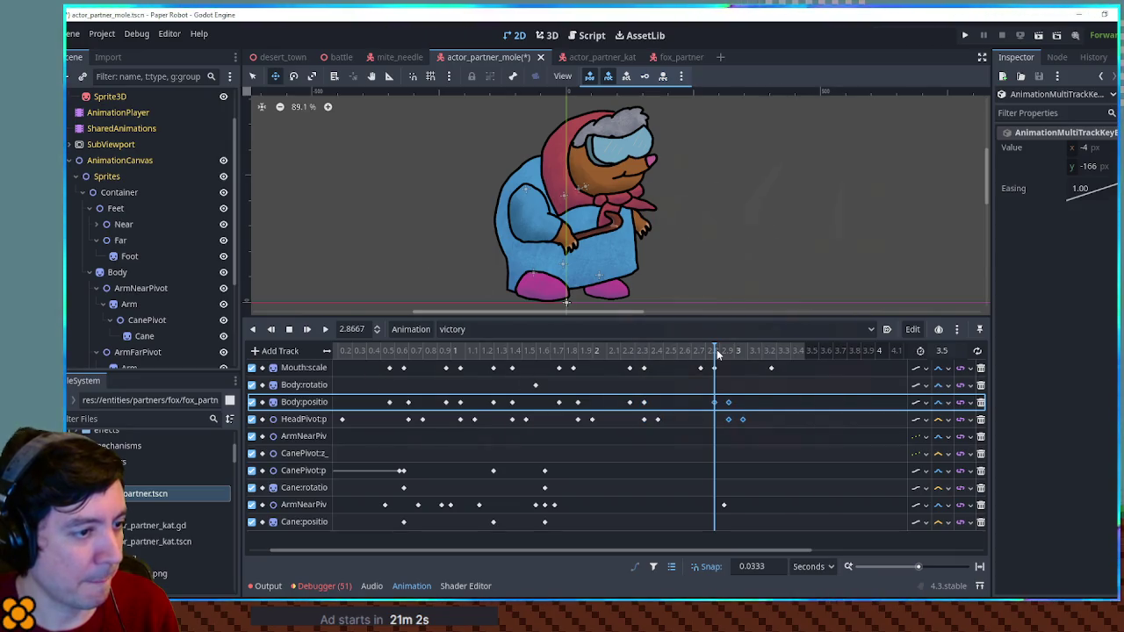
left_click_drag(728, 403, 714, 403)
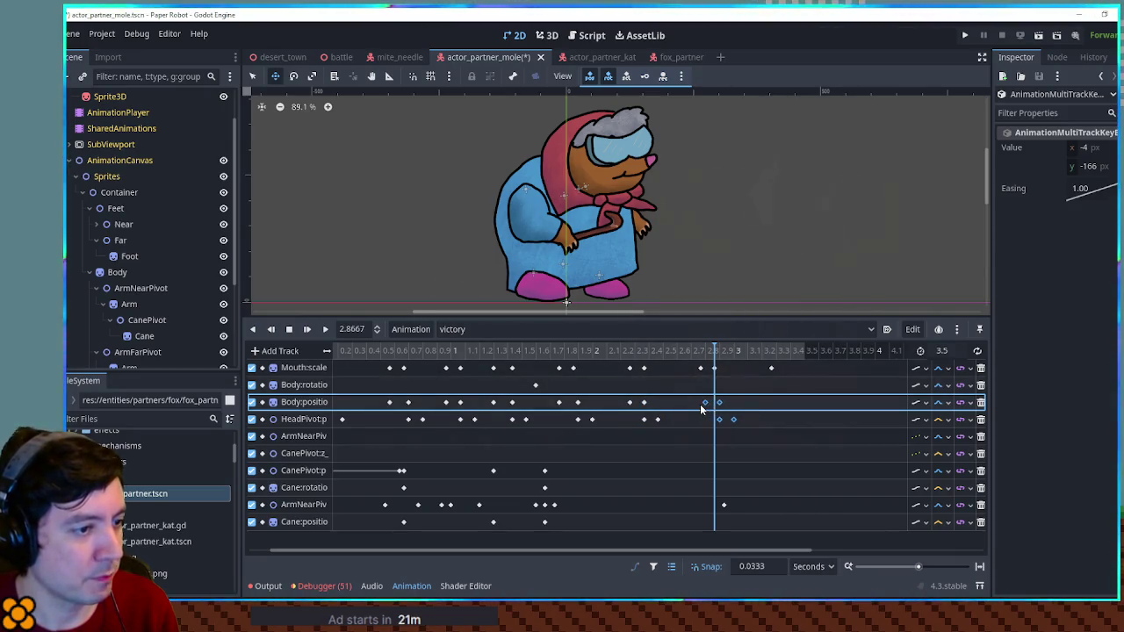
left_click(531, 352)
left_click(309, 331)
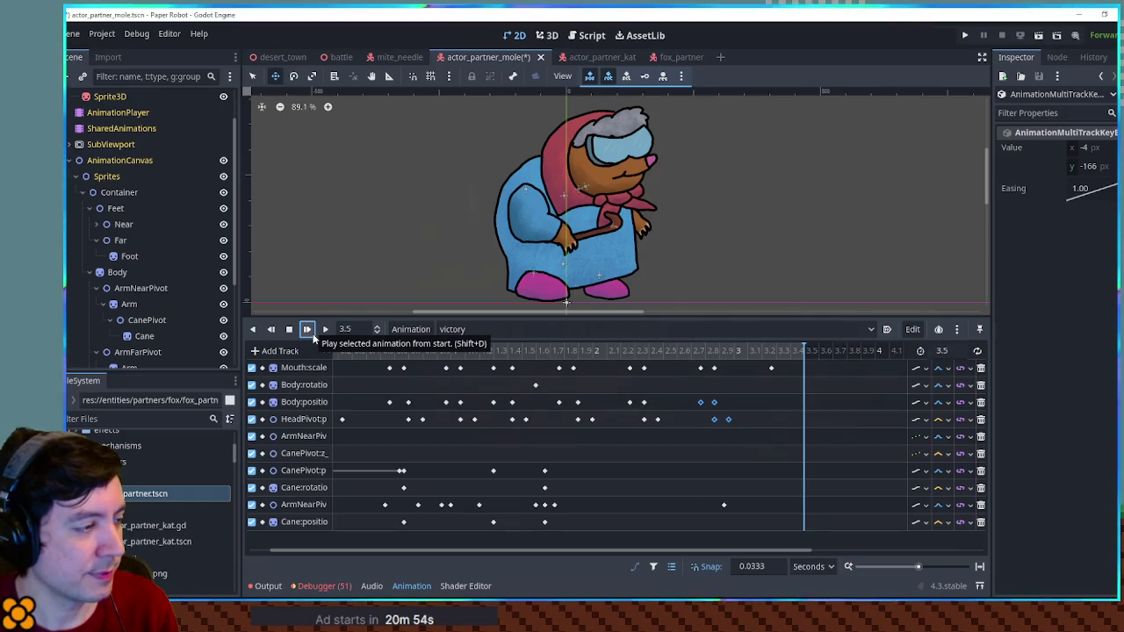
left_click(293, 335)
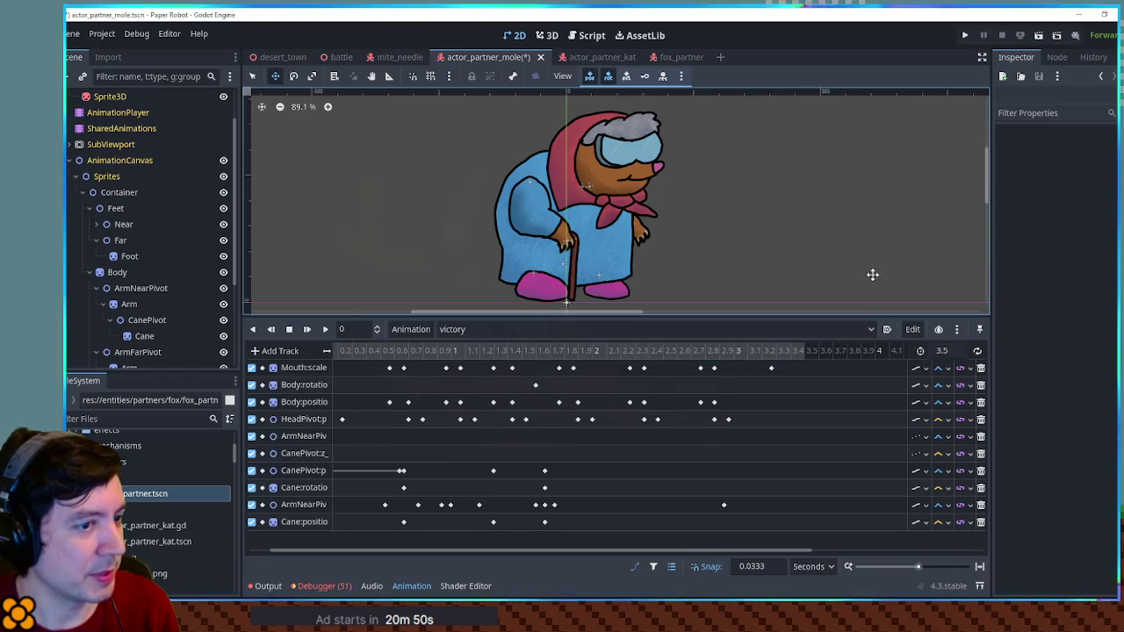
Step: Glance at the actor_partner_kat scene, return to actor_partner_mole, and reselect AnimationPlayer for the victory tracks
left_click(591, 59)
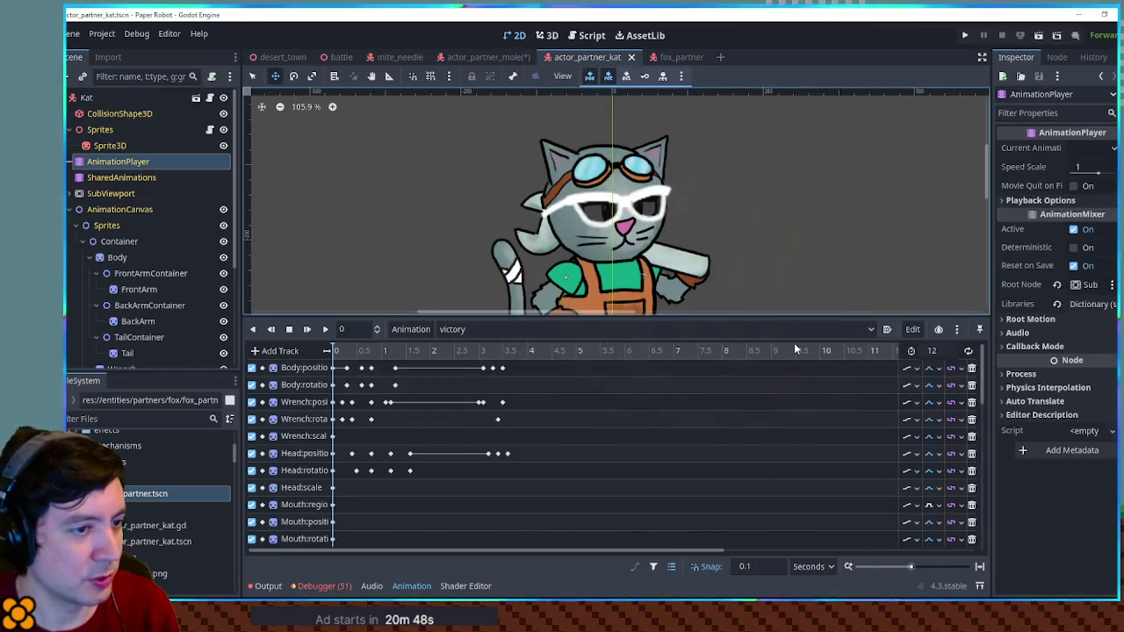
left_click(483, 57)
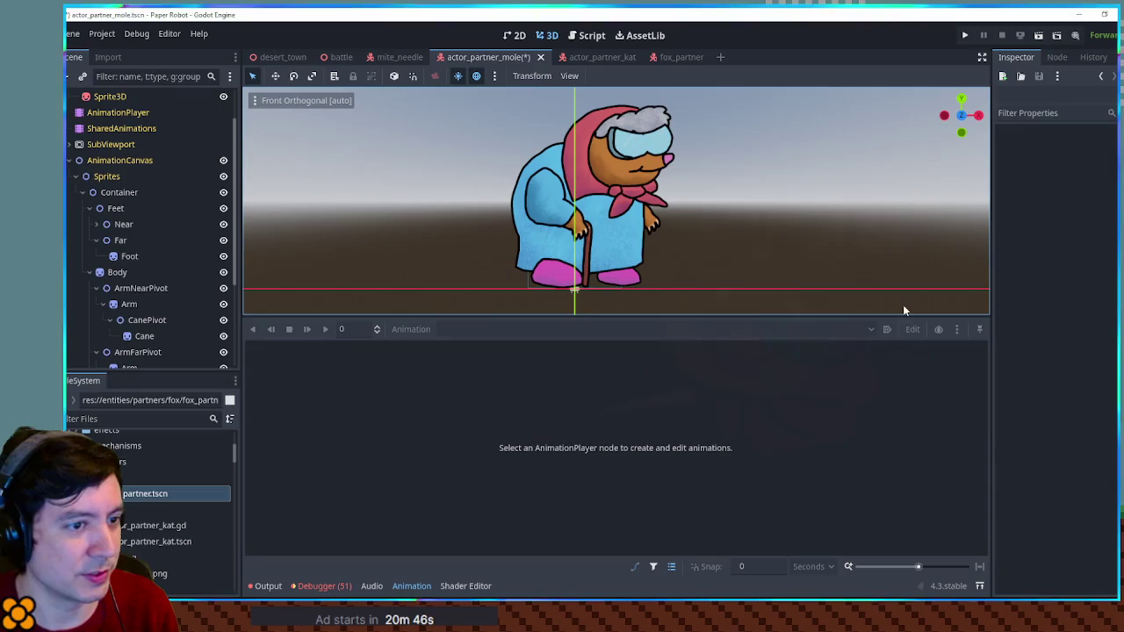
left_click(409, 587)
left_click(402, 590)
scroll(145, 263, "up", 2)
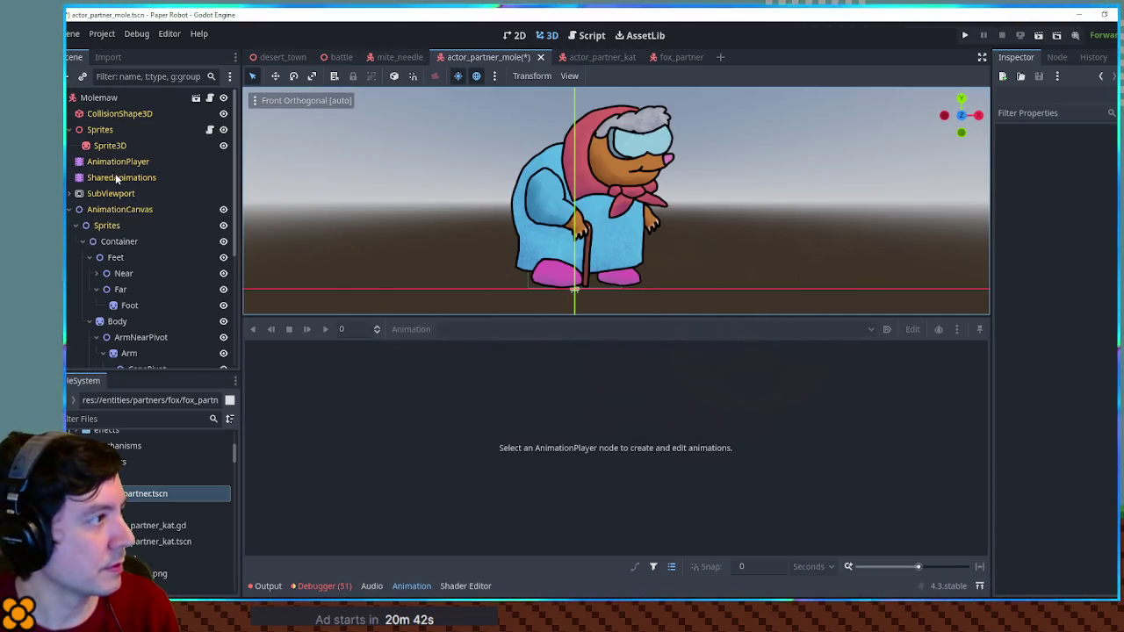
left_click(117, 162)
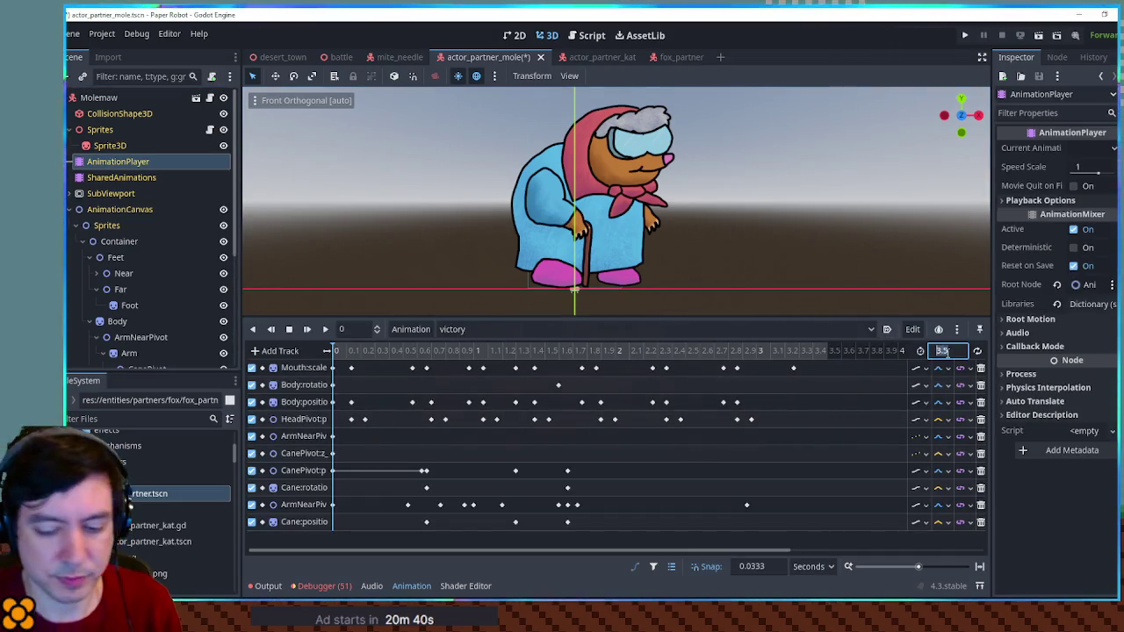
type("12")
Step: Commit the 12-second victory length, save, and make SubViewport the AnimationPlayer's root node
key("Return")
key("ctrl+s")
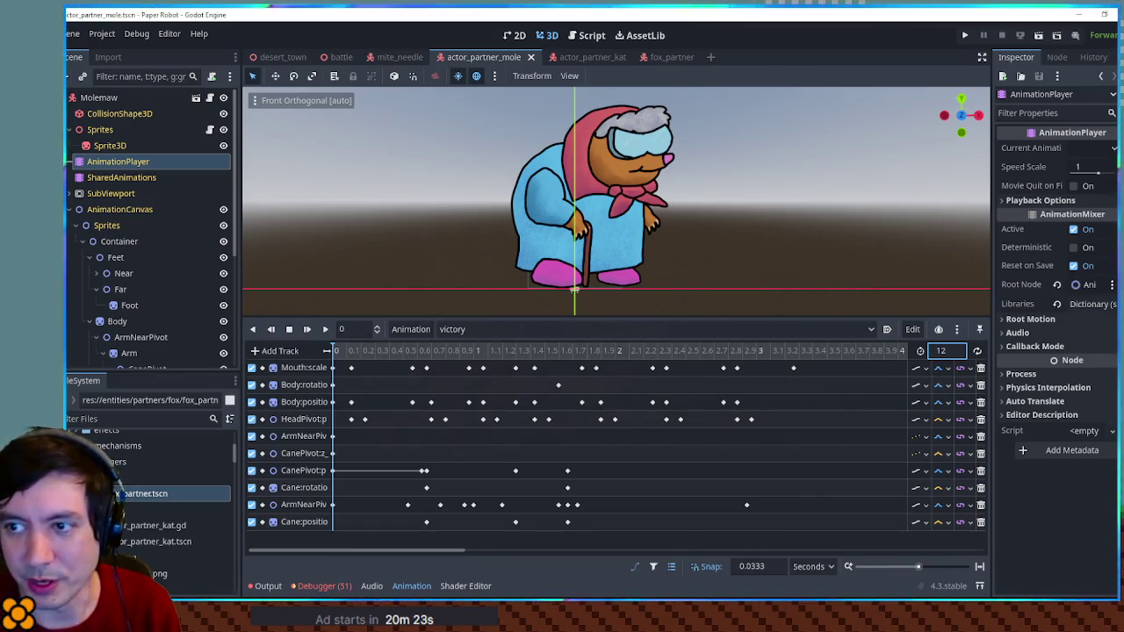
left_click(110, 162)
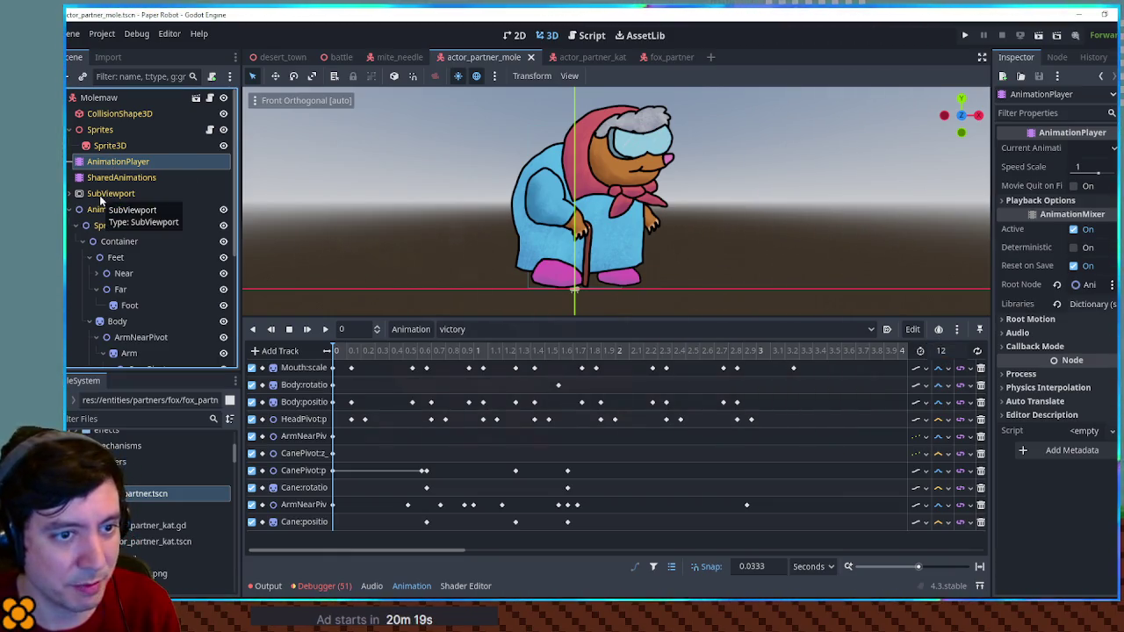
mouse_move(99, 195)
left_mouse_down()
mouse_move(837, 310)
mouse_move(1097, 288)
left_mouse_up()
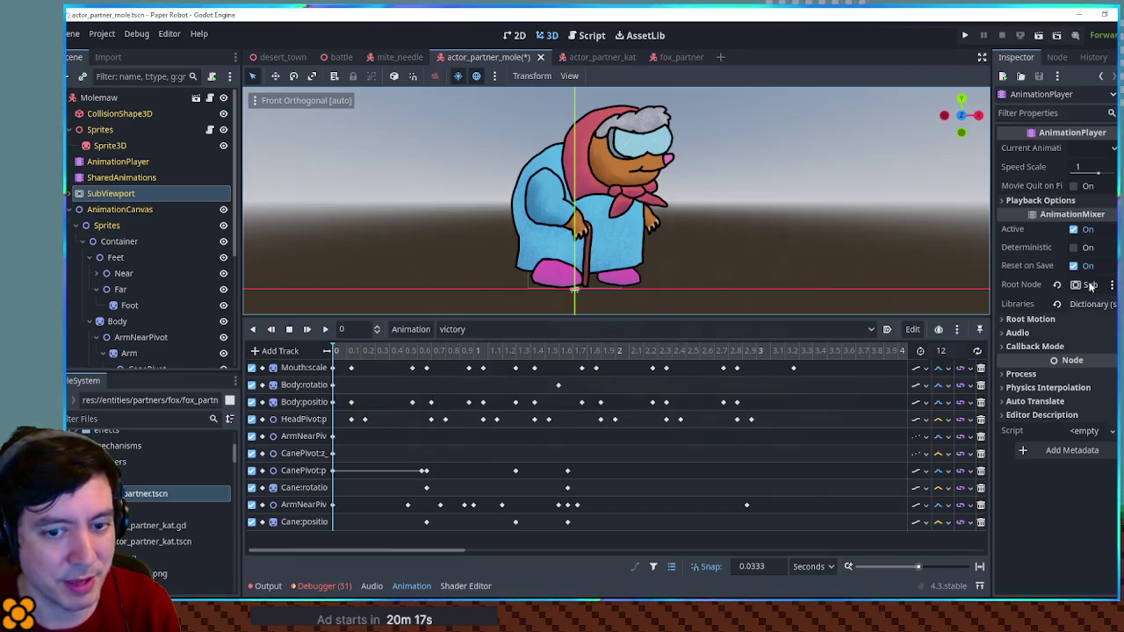
Step: Save the mole scene, then playtest desert_town with the mole grandma and stop the game
key("ctrl+s")
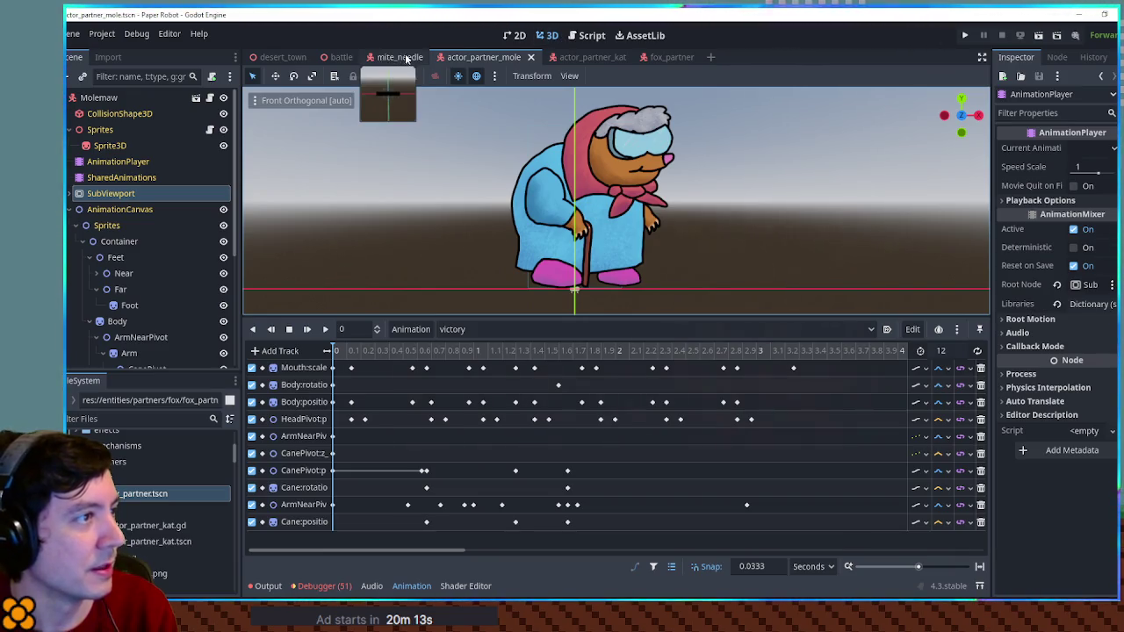
left_click(291, 58)
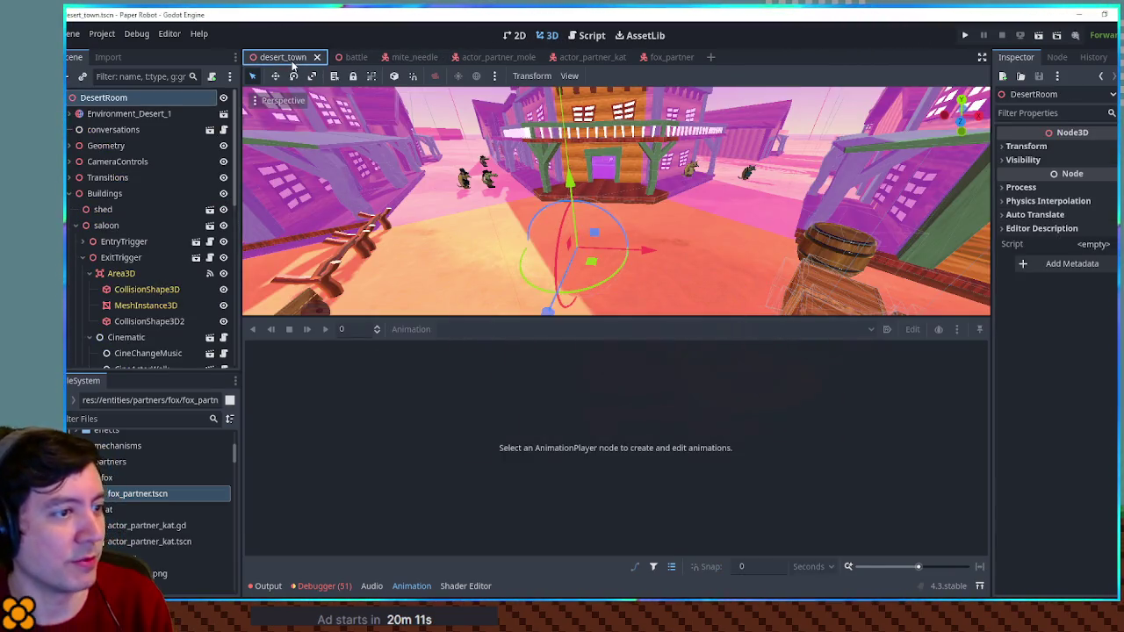
key("F6")
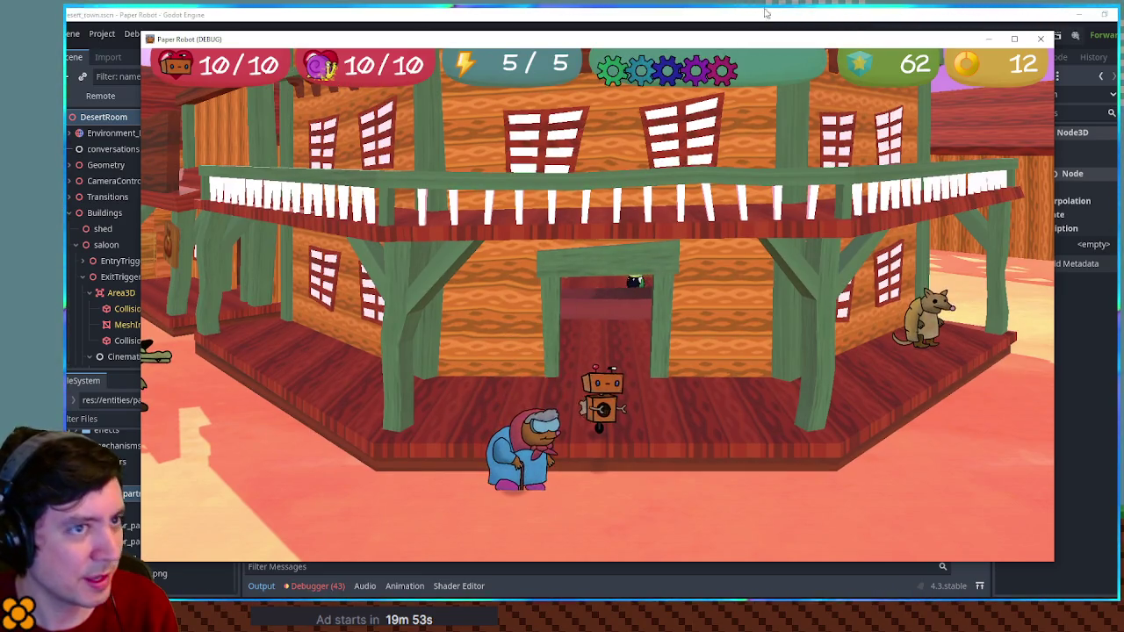
key("F8")
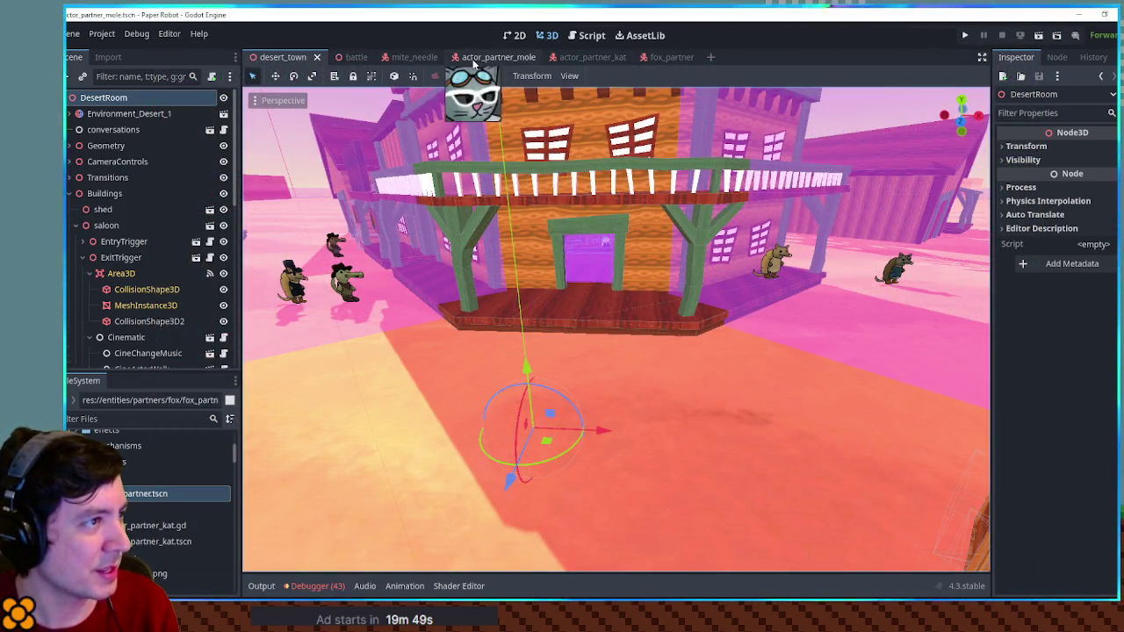
Step: Open actor_partner_mole and inspect its AnimationPlayer, AnimationCanvas, Foot, Container and SubViewport nodes
left_click(474, 58)
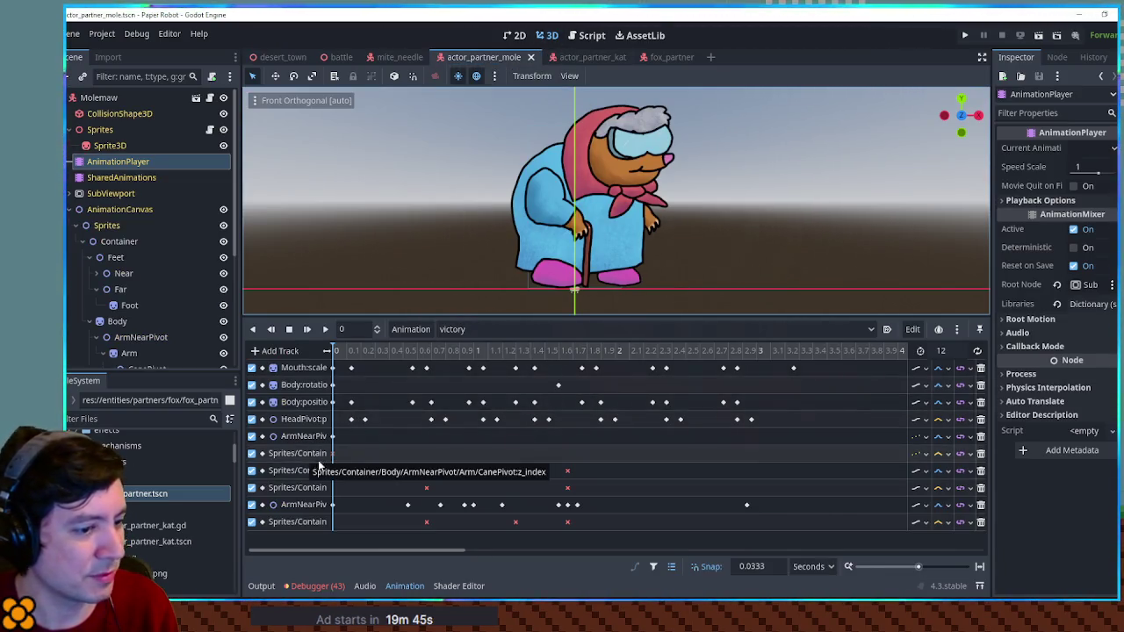
left_click(102, 208)
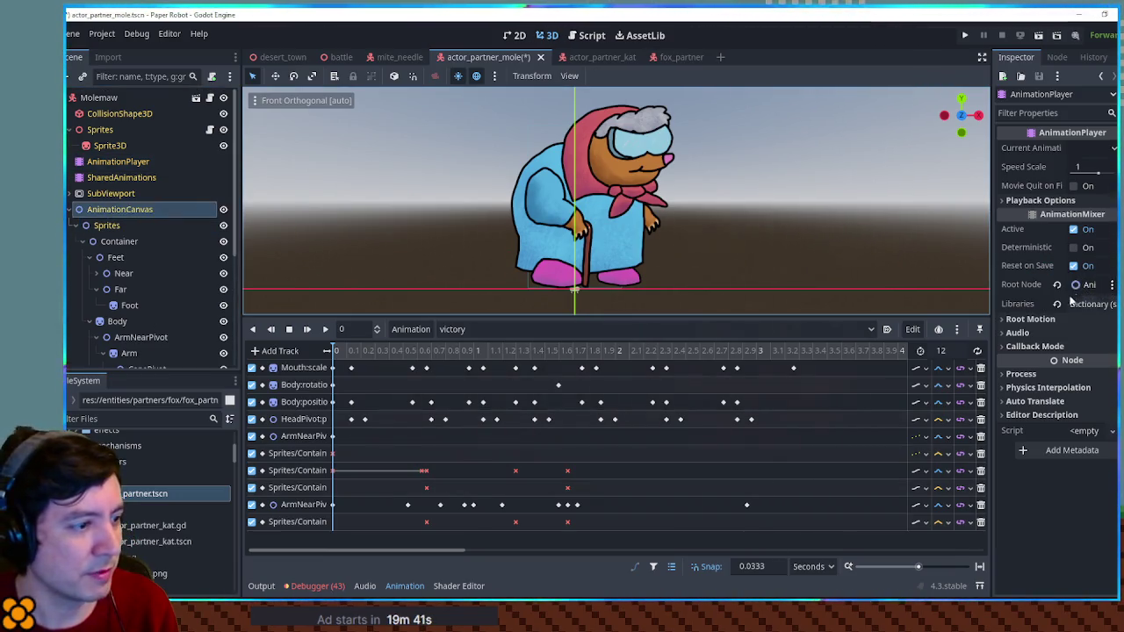
left_click(141, 304)
left_click(116, 162)
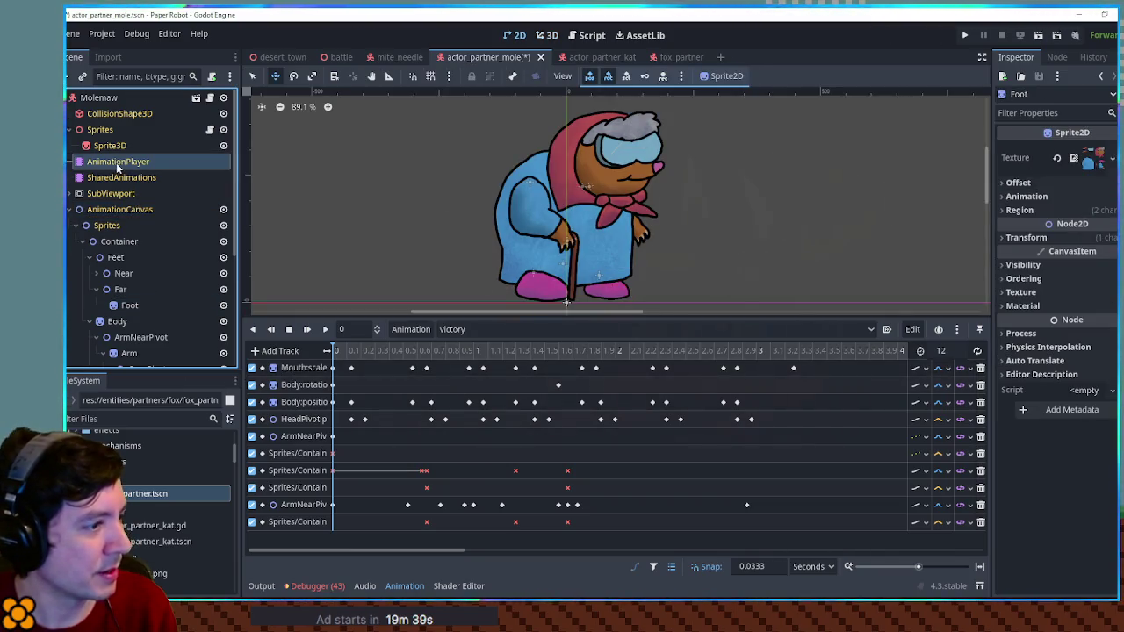
left_click(399, 588)
left_click(396, 590)
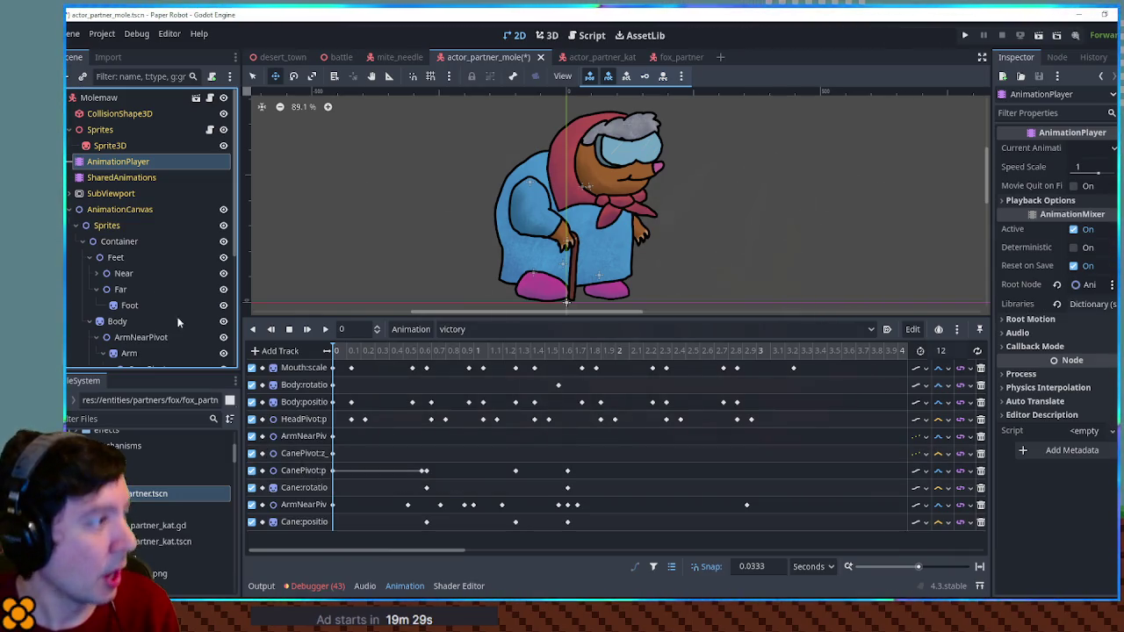
left_click(107, 244)
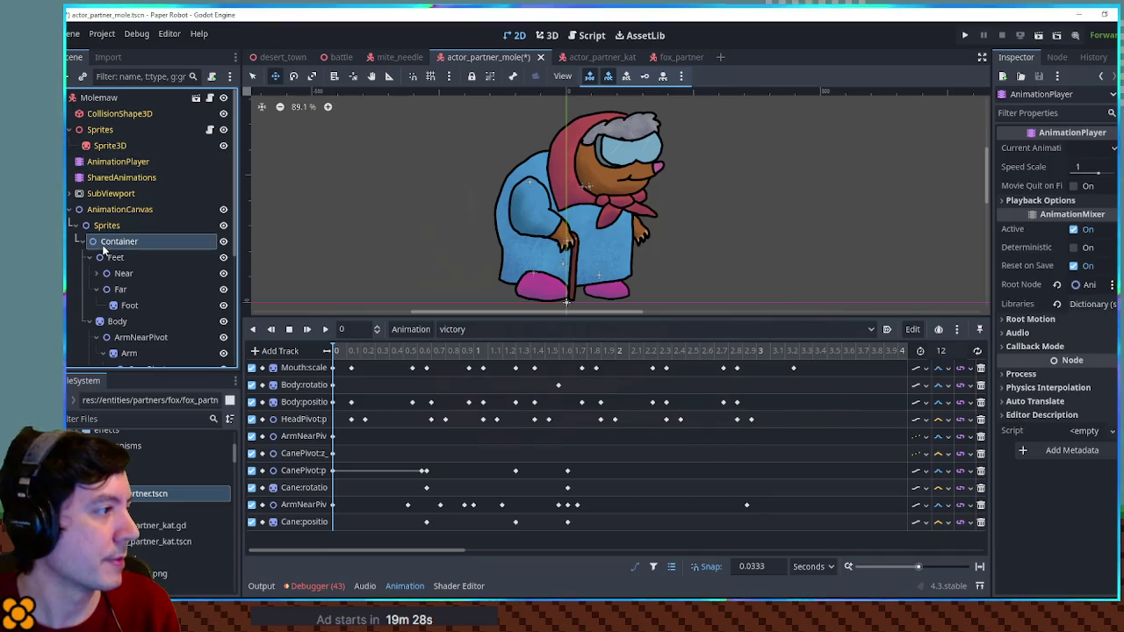
left_click(68, 193)
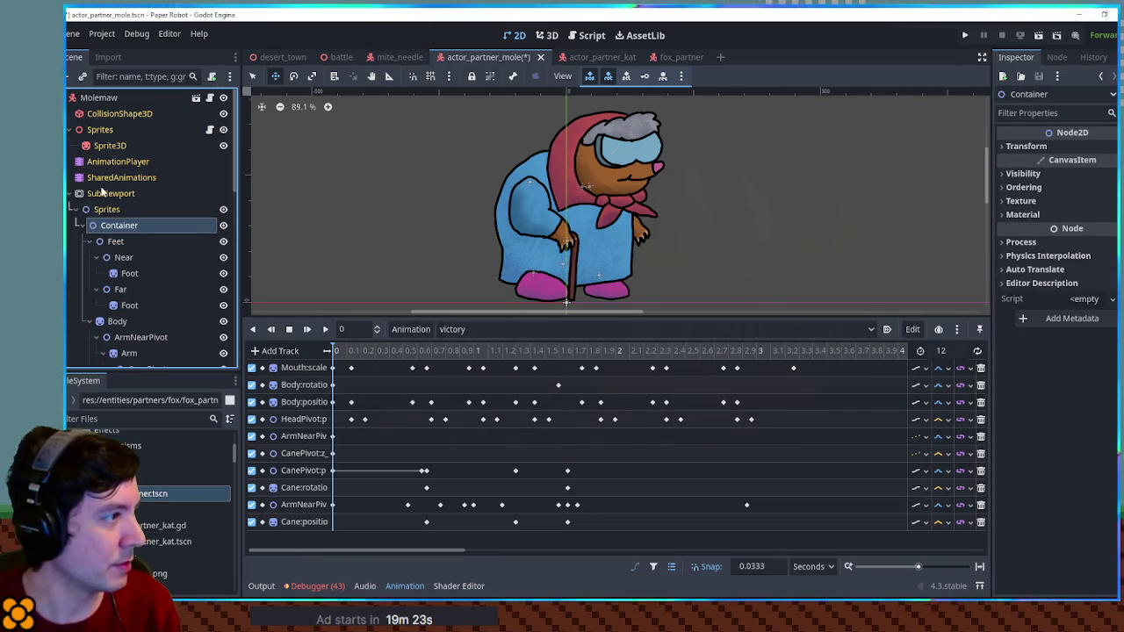
left_click(68, 194)
left_click(99, 162)
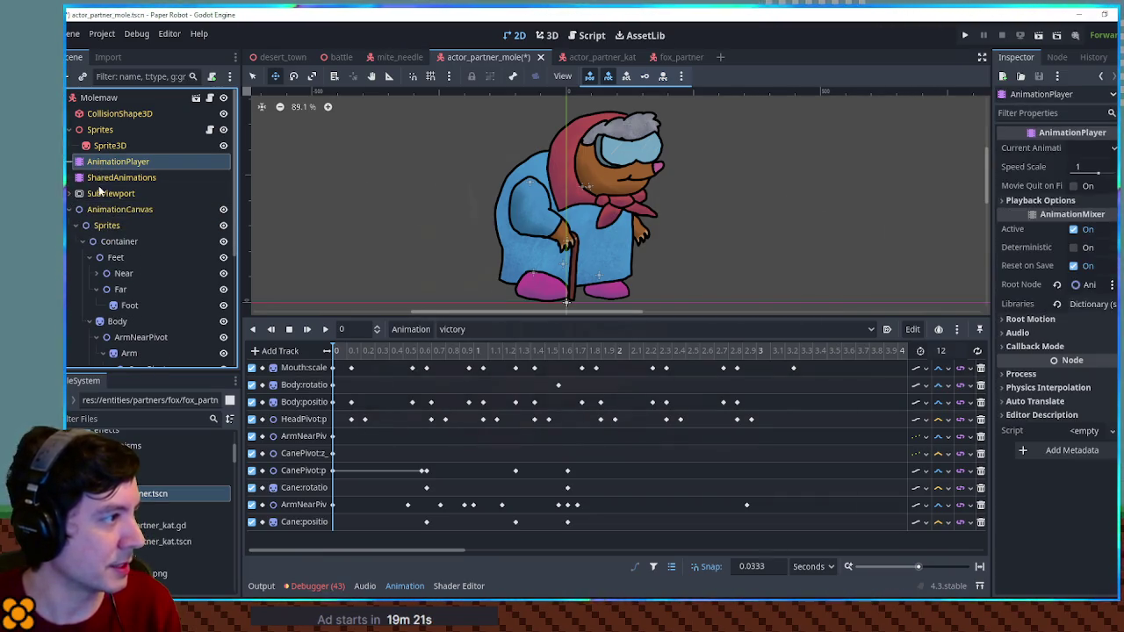
Step: In 3D, switch the mole to the RESET animation and remove the AnimationCanvas node
left_click(545, 36)
left_click_drag(496, 193, 500, 218)
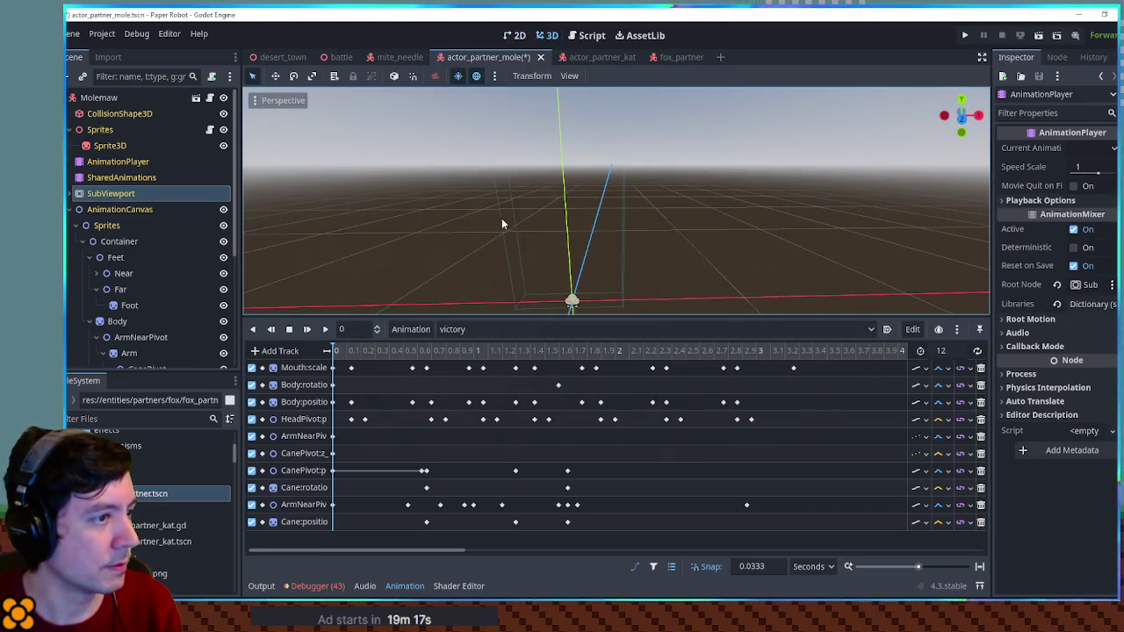
left_click(571, 329)
left_click(475, 348)
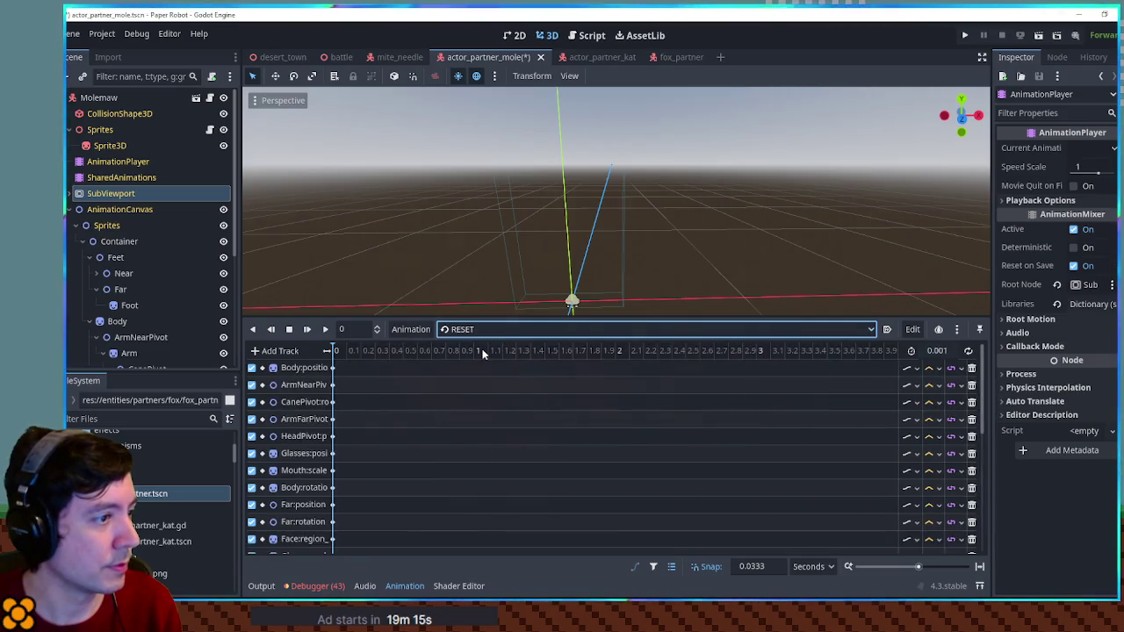
key("ctrl+z")
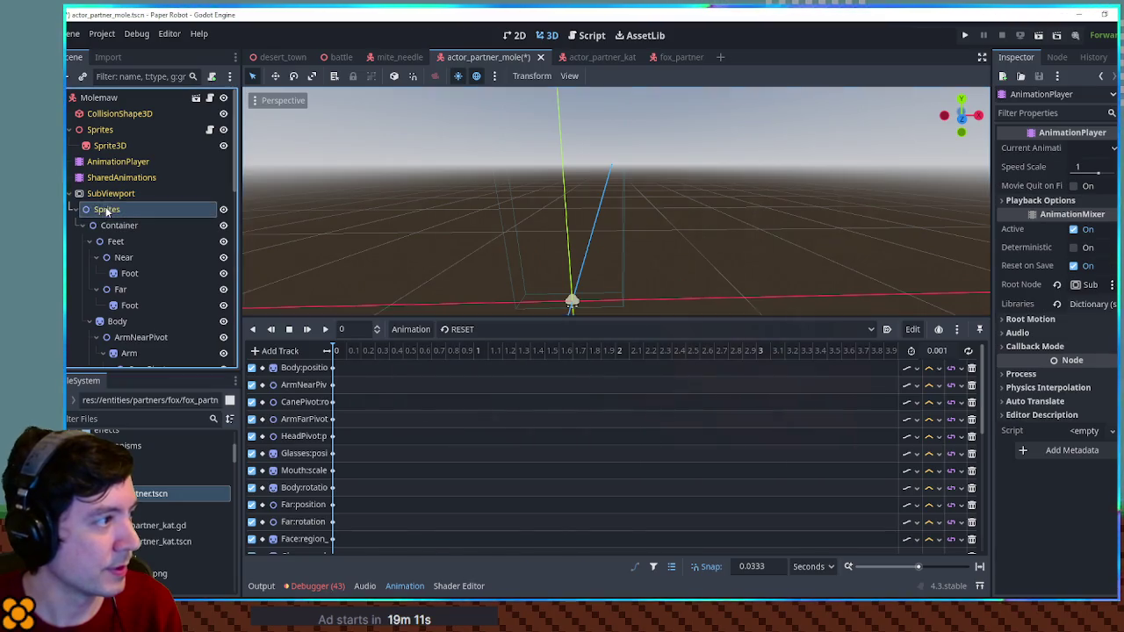
left_click(106, 193)
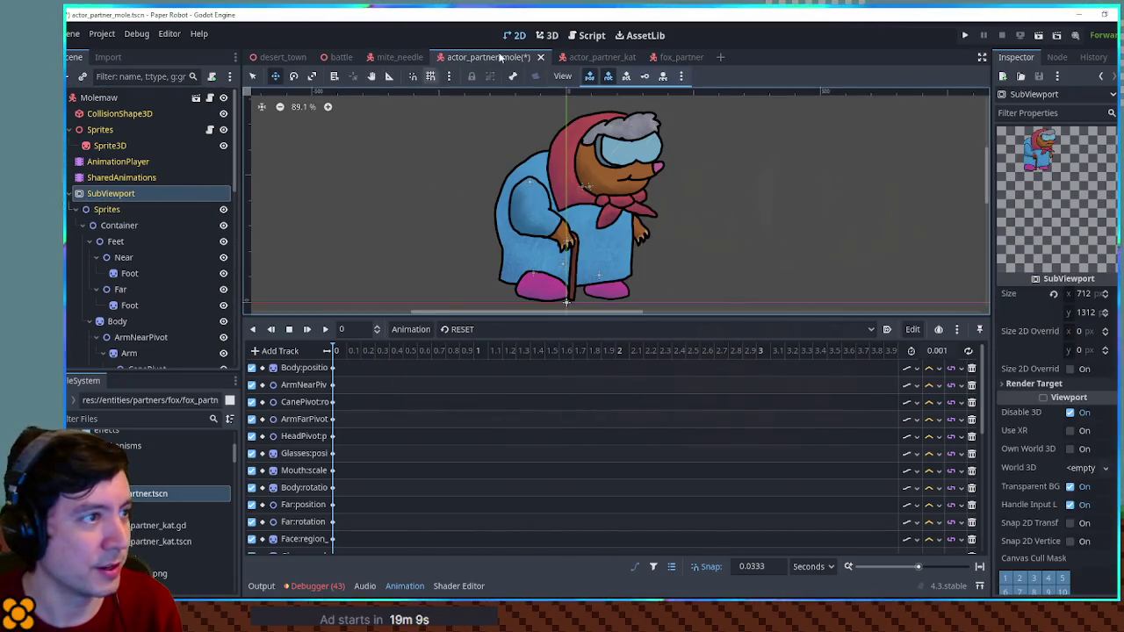
Step: Frame the mole sprite in 3D and select Container to show its transform properties
left_click(546, 35)
mouse_move(573, 202)
left_mouse_down()
mouse_move(616, 204)
mouse_move(624, 176)
mouse_move(404, 232)
left_mouse_up()
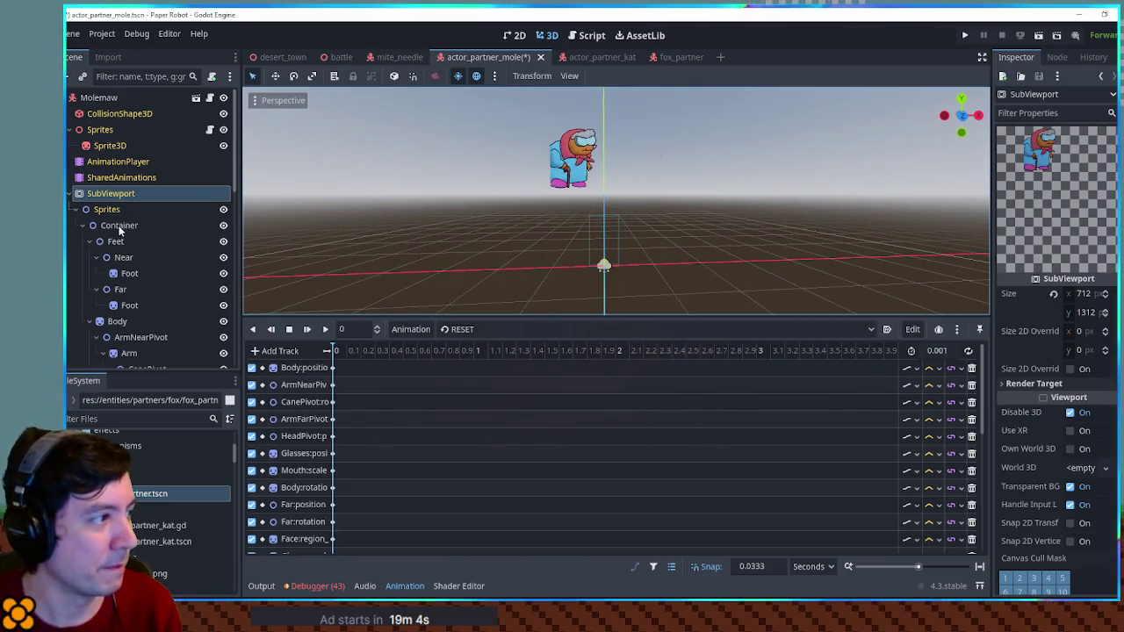
left_click(119, 226)
left_click(546, 35)
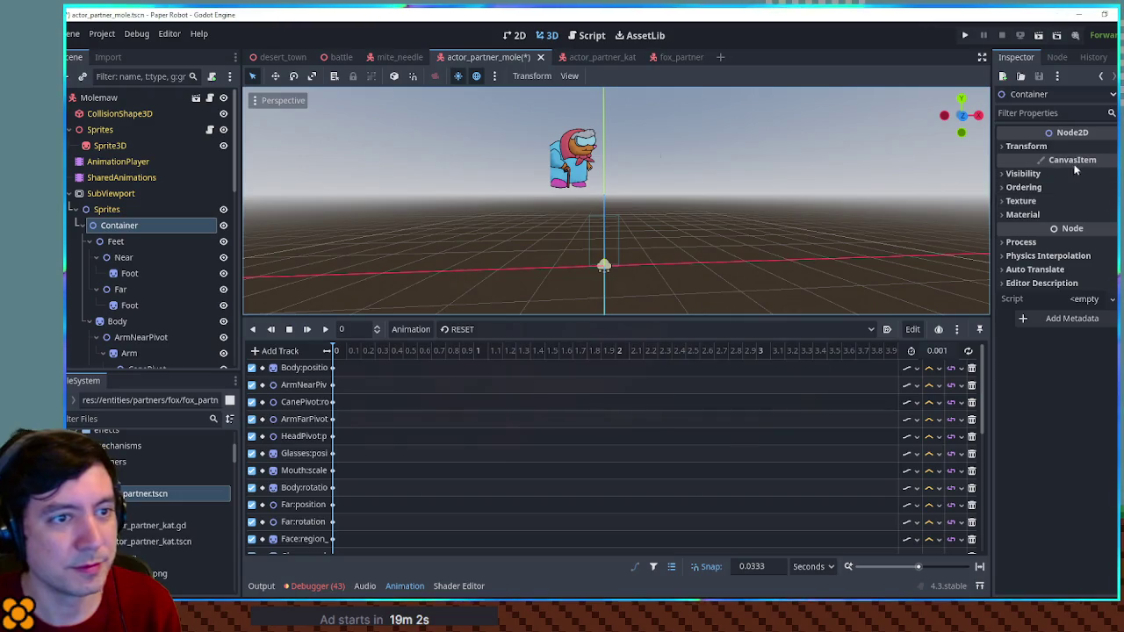
left_click(1026, 146)
Step: Set Container's position to x 200, y 510 after trying y 400 and 500
key("Tab")
type("400")
key("Return")
double_click(1090, 181)
type("500")
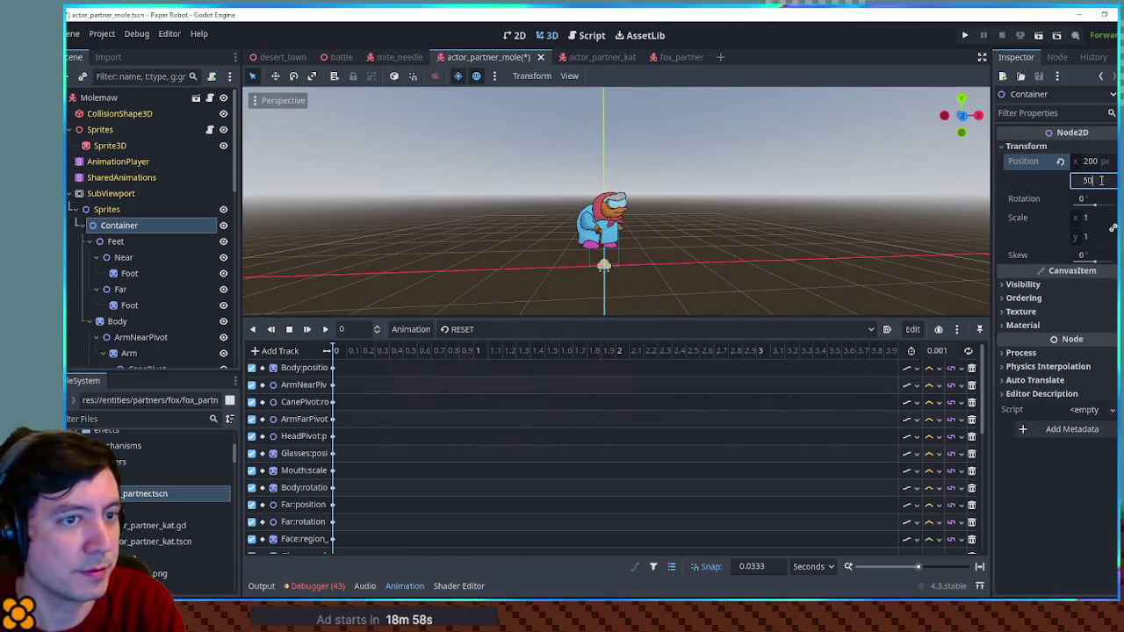
key("Return")
scroll(627, 237, "down", 5)
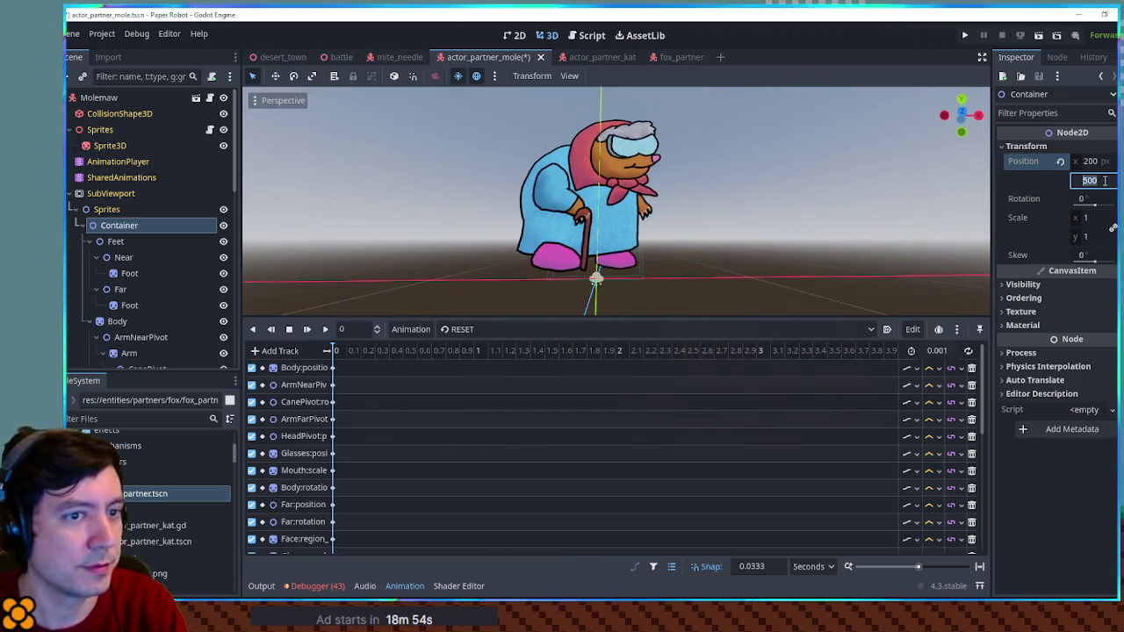
type("10")
key("Return")
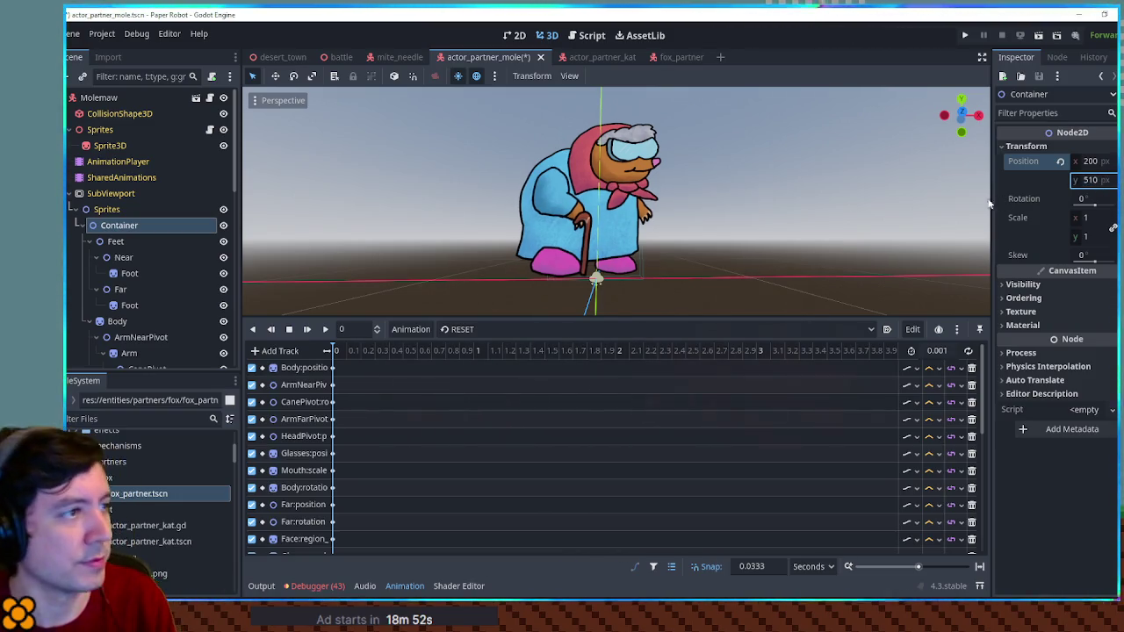
Step: Run desert_town, switch to the mole grandma partner and walk the robot around the saloon
left_click(284, 58)
key("F6")
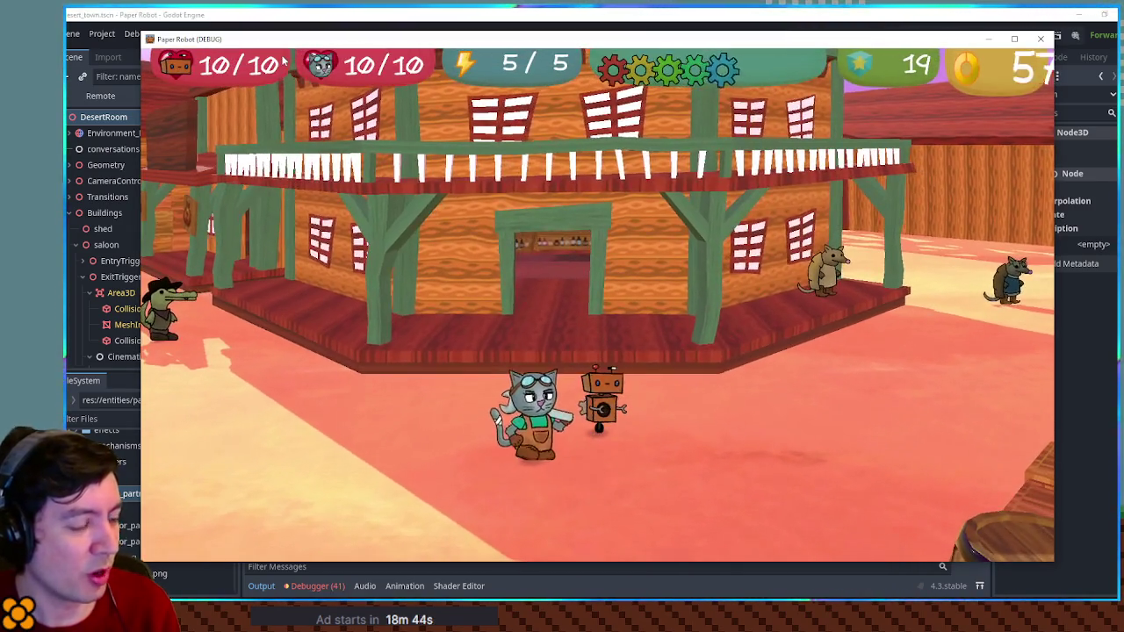
key("a")
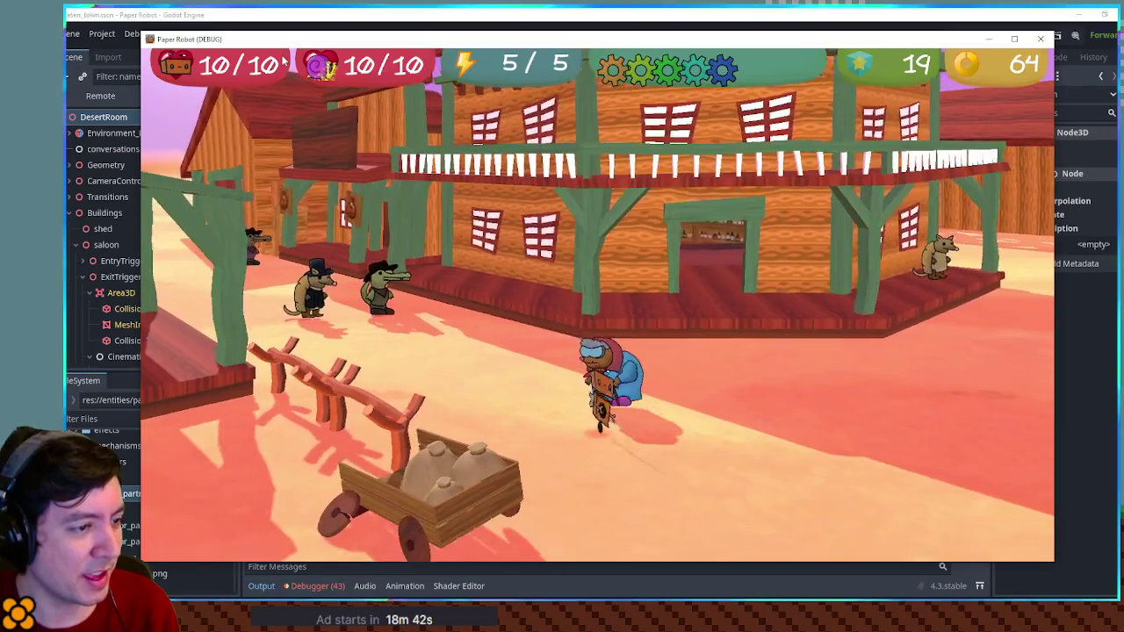
key("d")
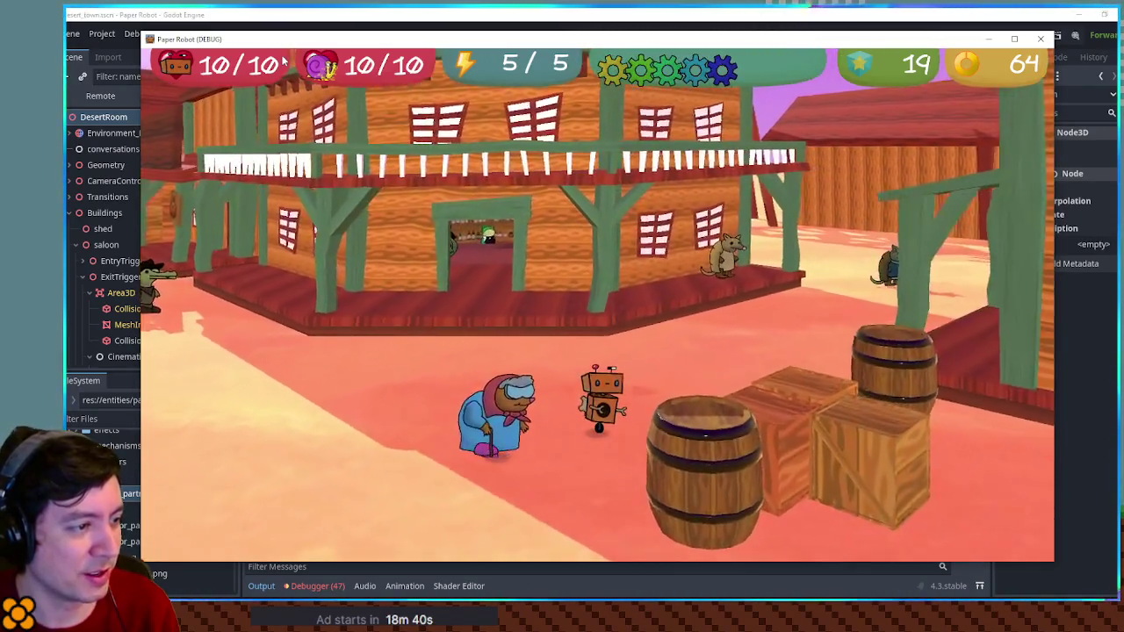
key("w")
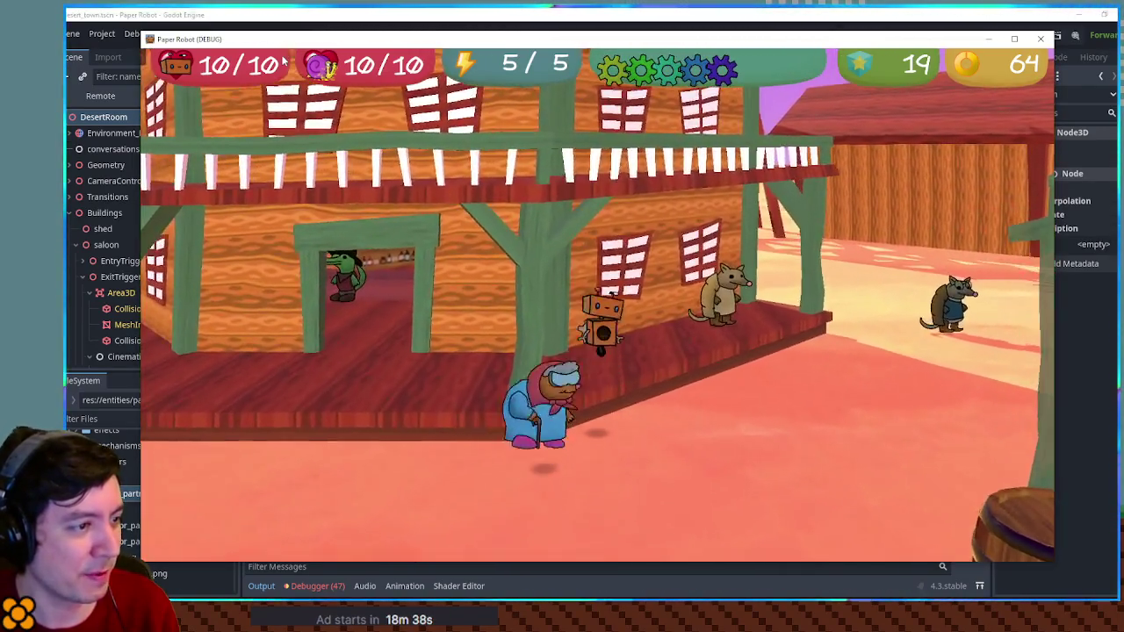
key("a")
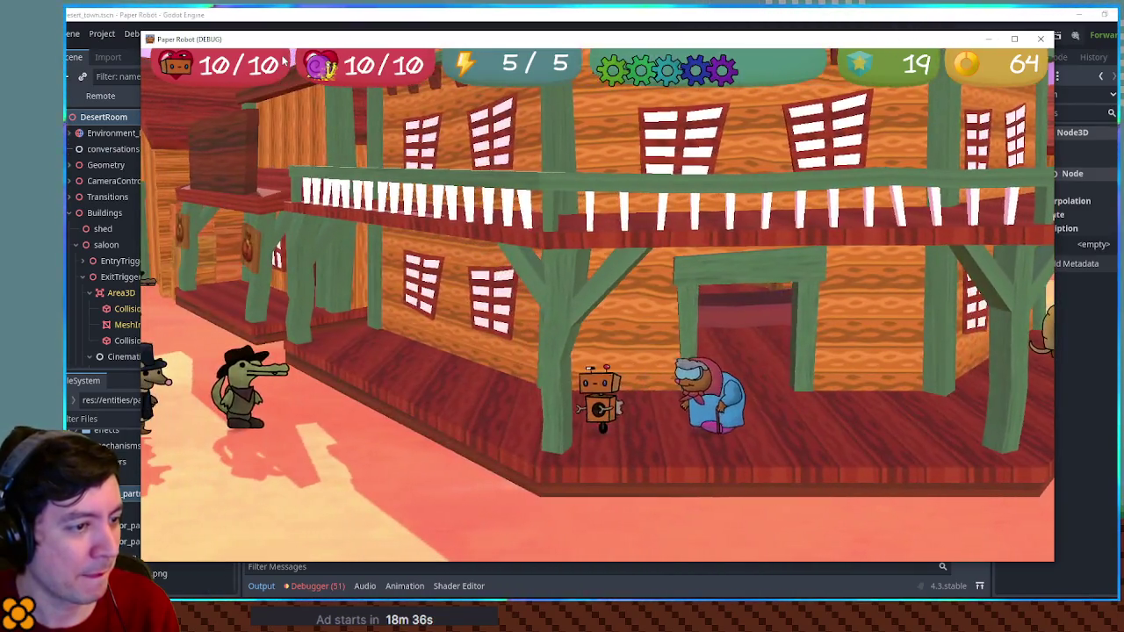
key("s")
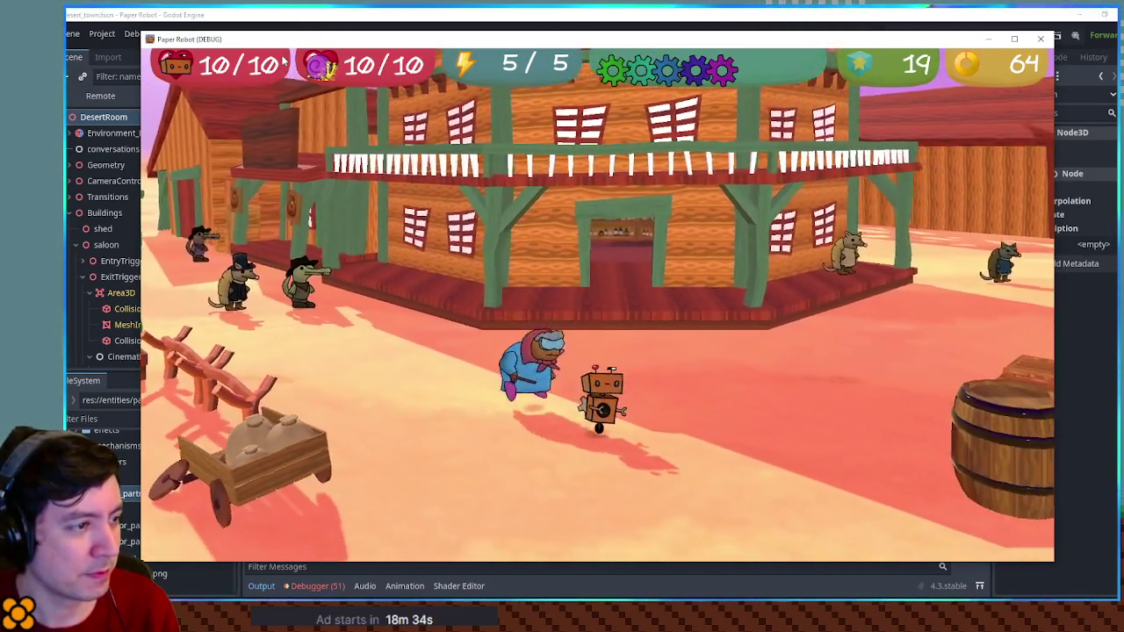
key("a")
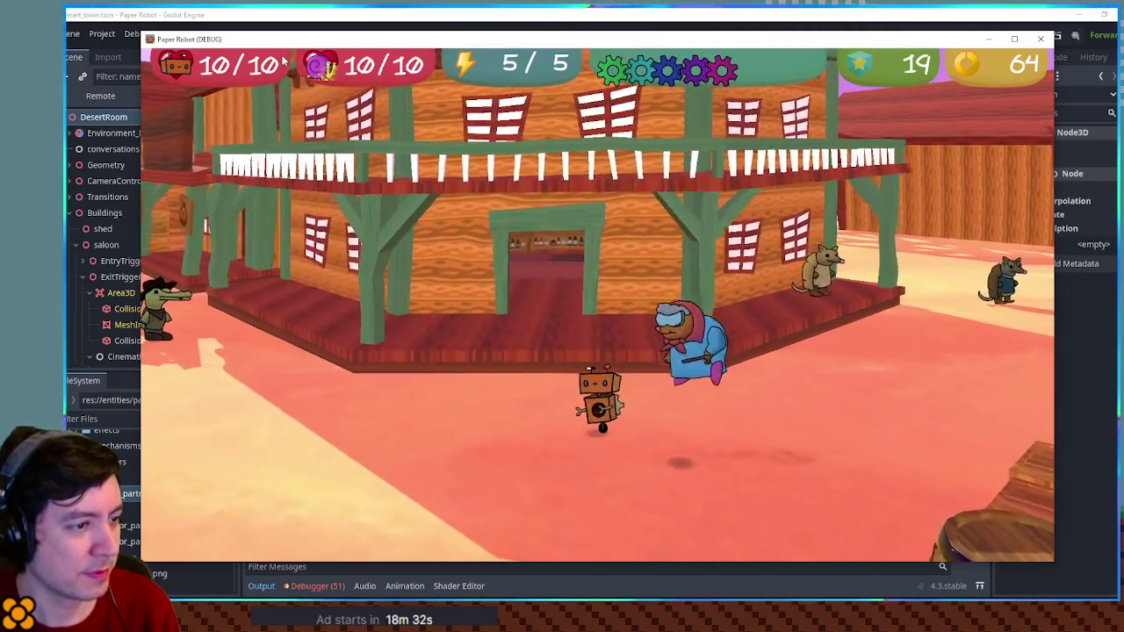
key("s")
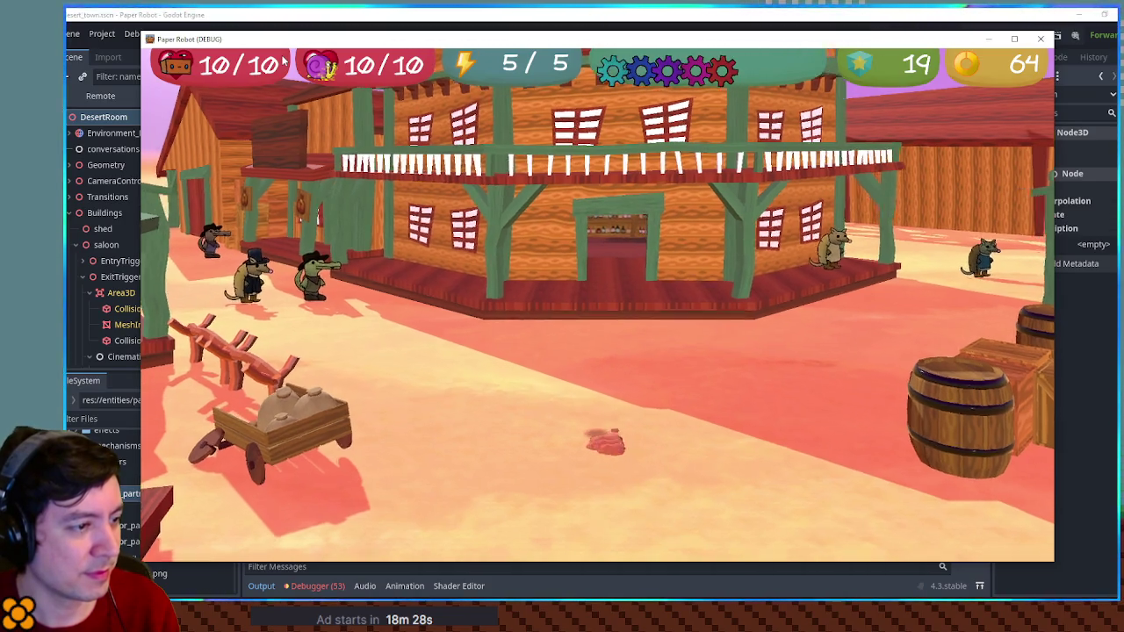
Step: Walk the party to the crocodile, talk through the dialogue, close the game and view the mole script
key("w")
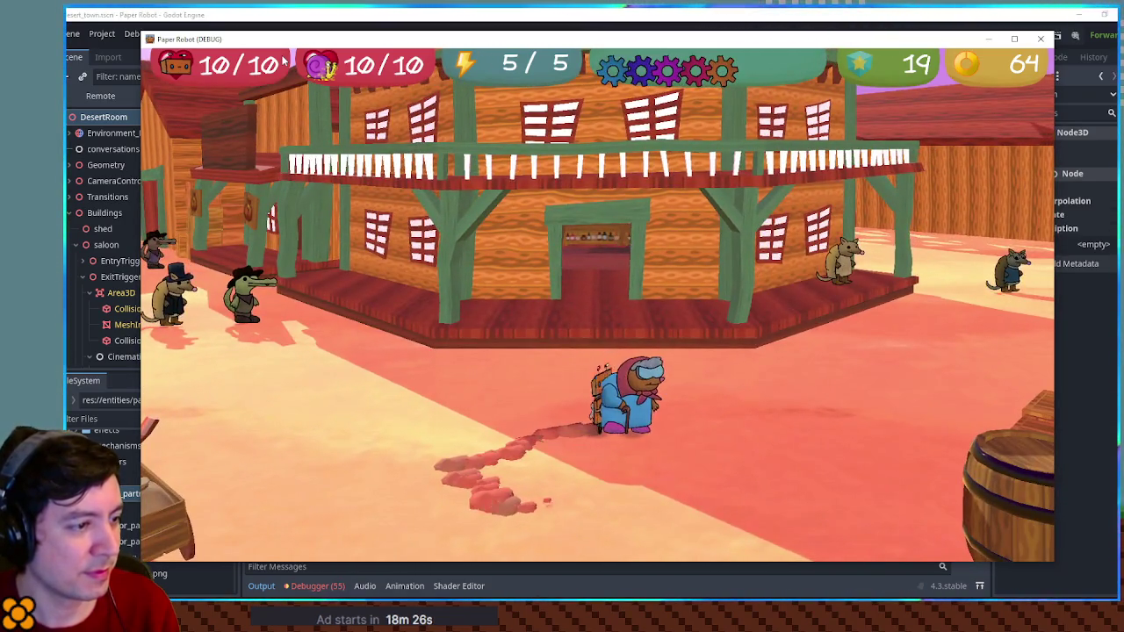
key("w")
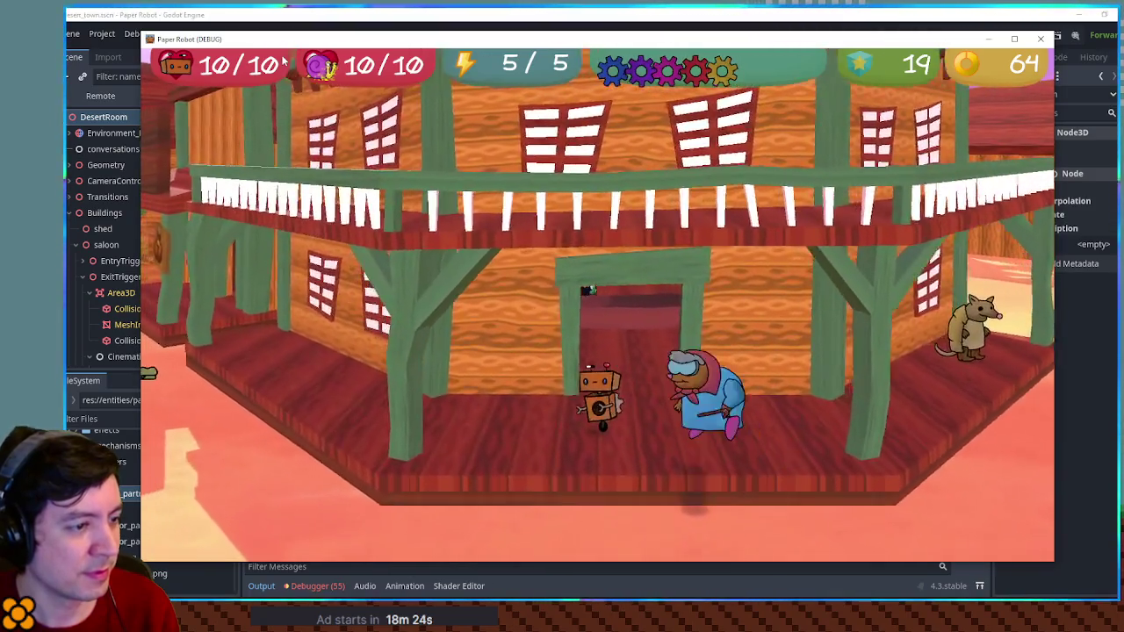
key("w")
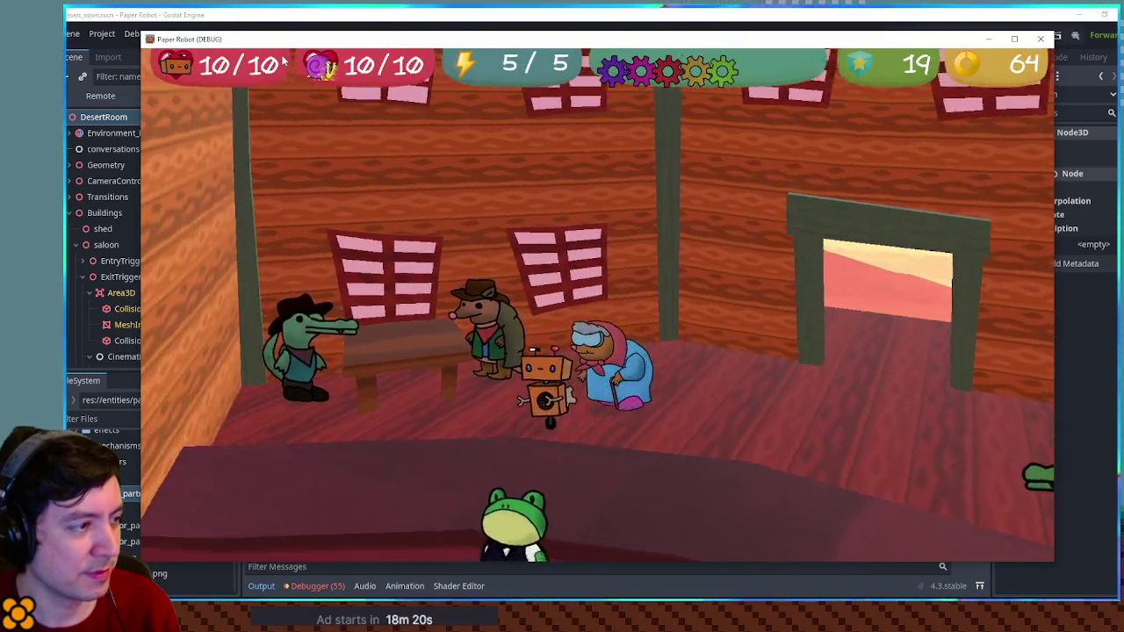
key("a")
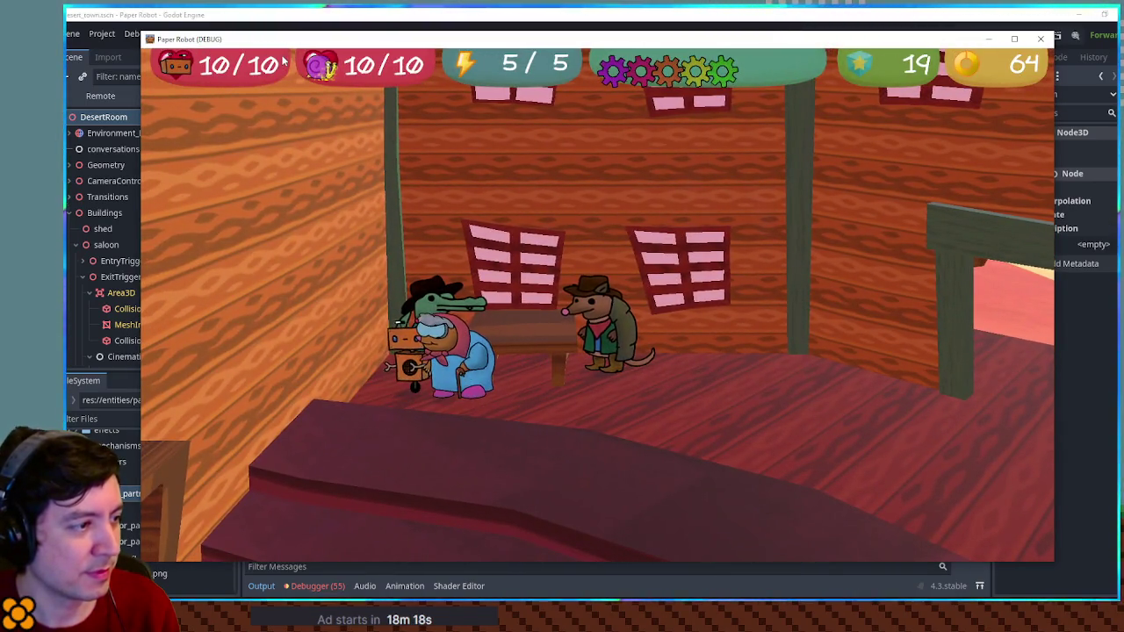
key("w")
key("e")
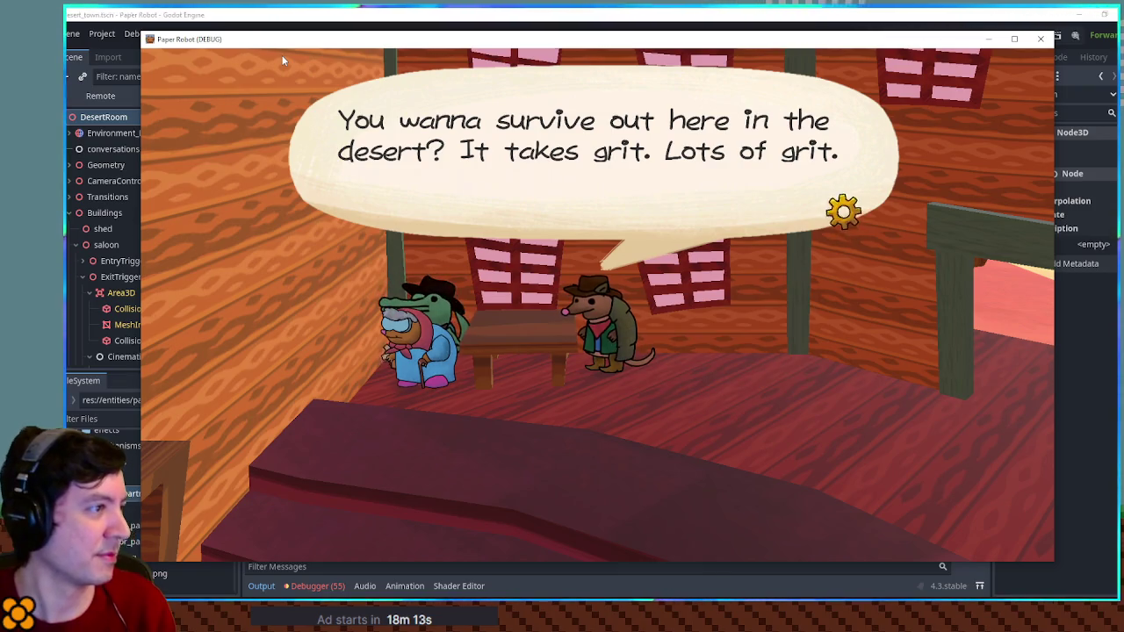
key("e")
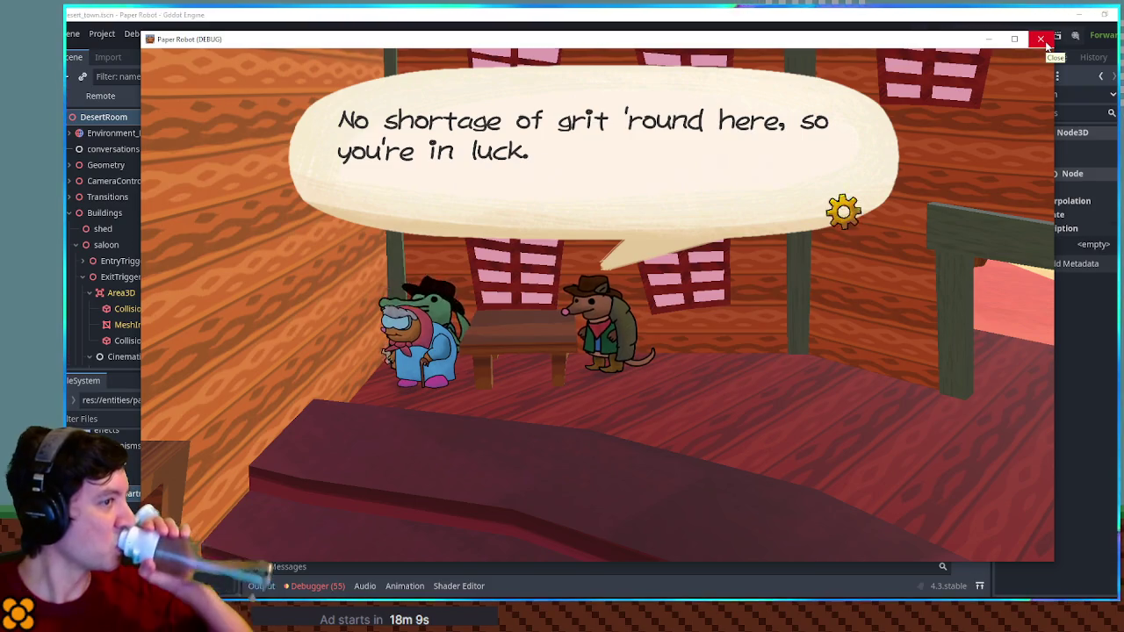
left_click(1042, 40)
left_click(586, 35)
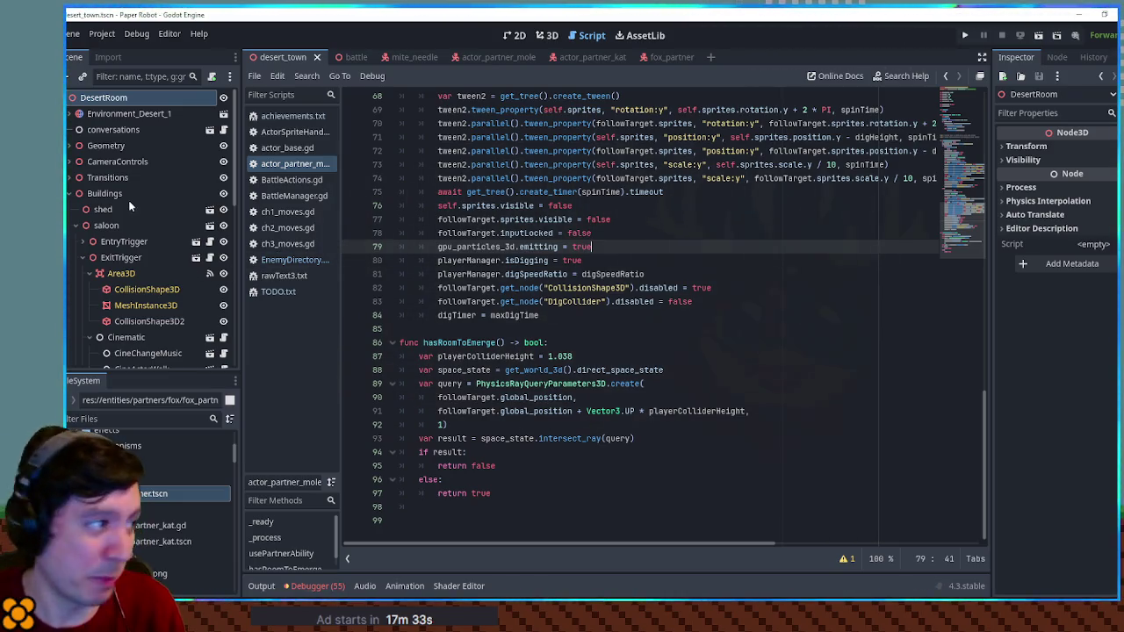
Step: Open actor_partner_mole in 3D, list its AnimationPlayer's animations, then return to desert_town
left_click(498, 56)
left_click(547, 35)
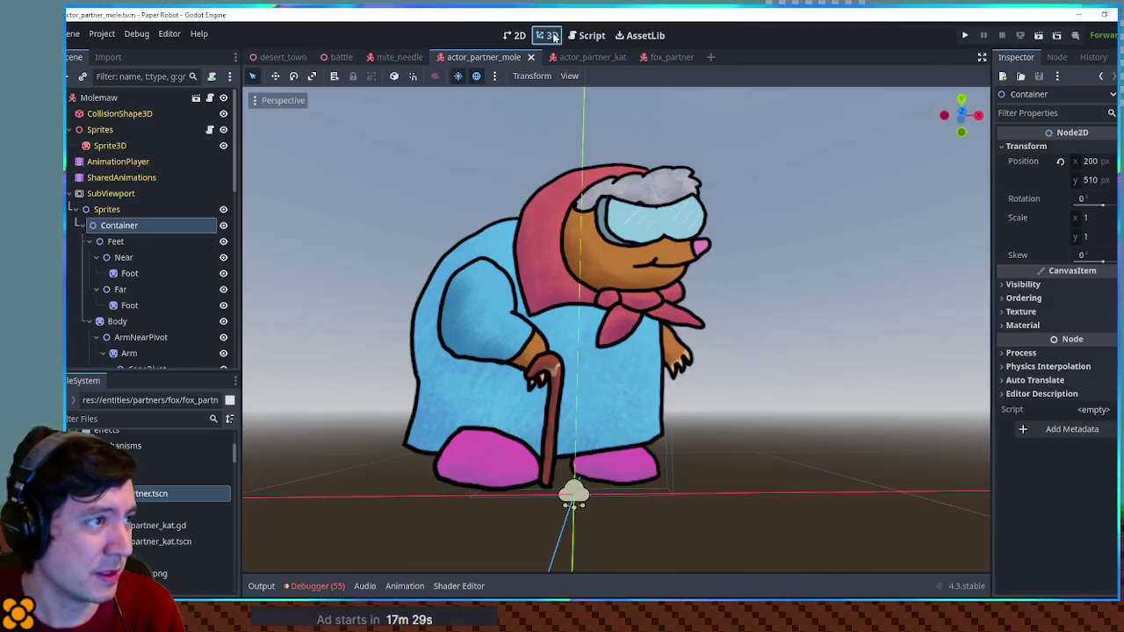
left_click(119, 161)
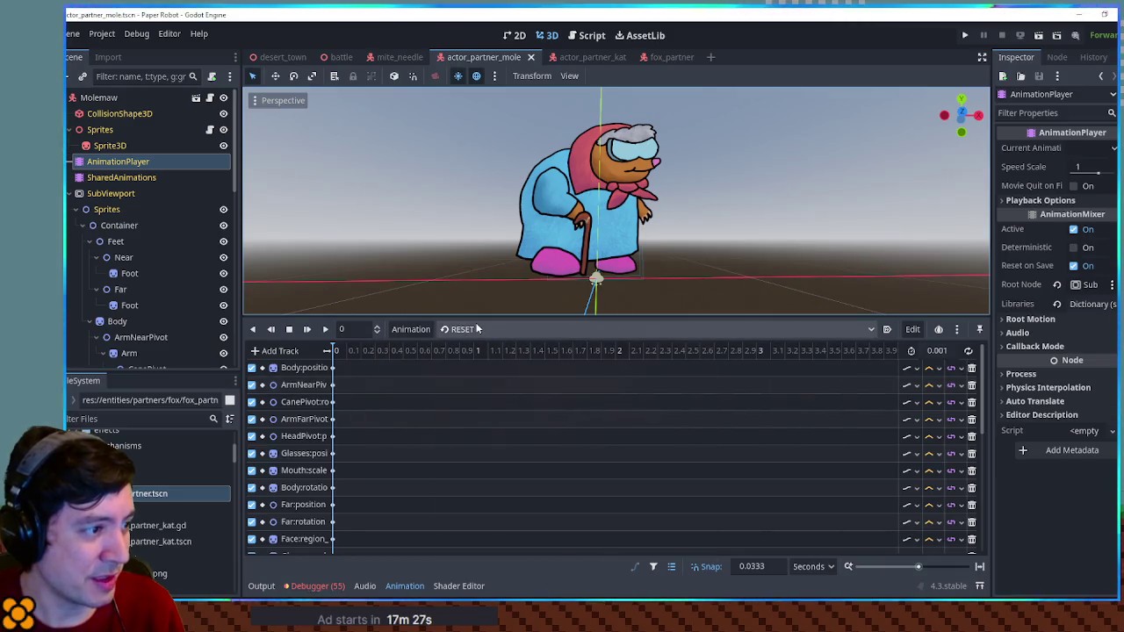
left_click(477, 329)
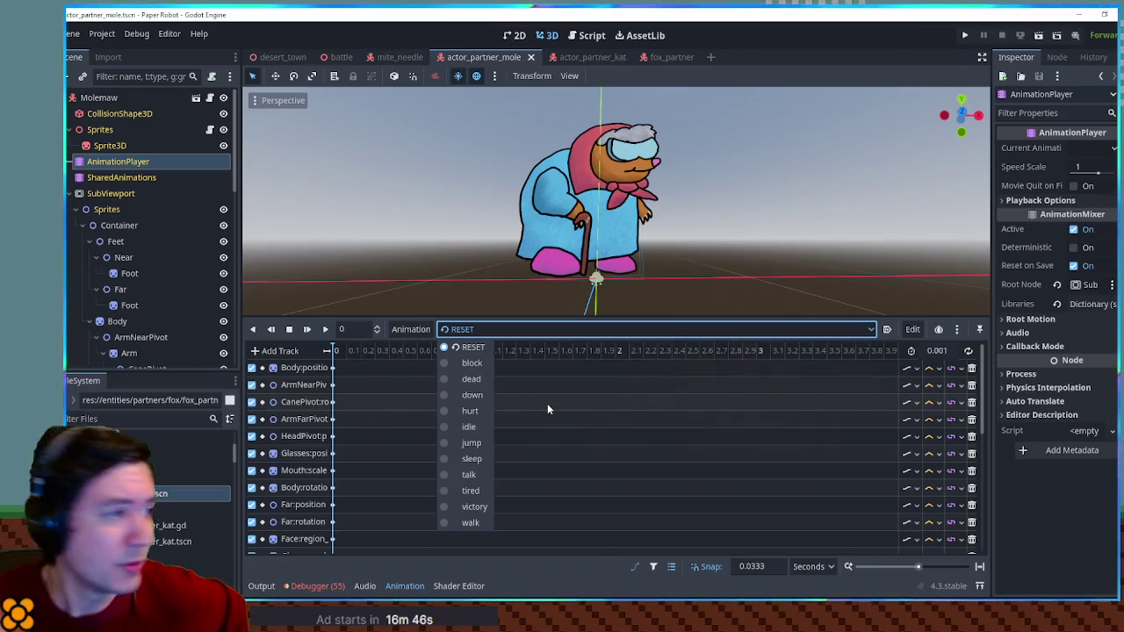
left_click(282, 57)
left_click(283, 57)
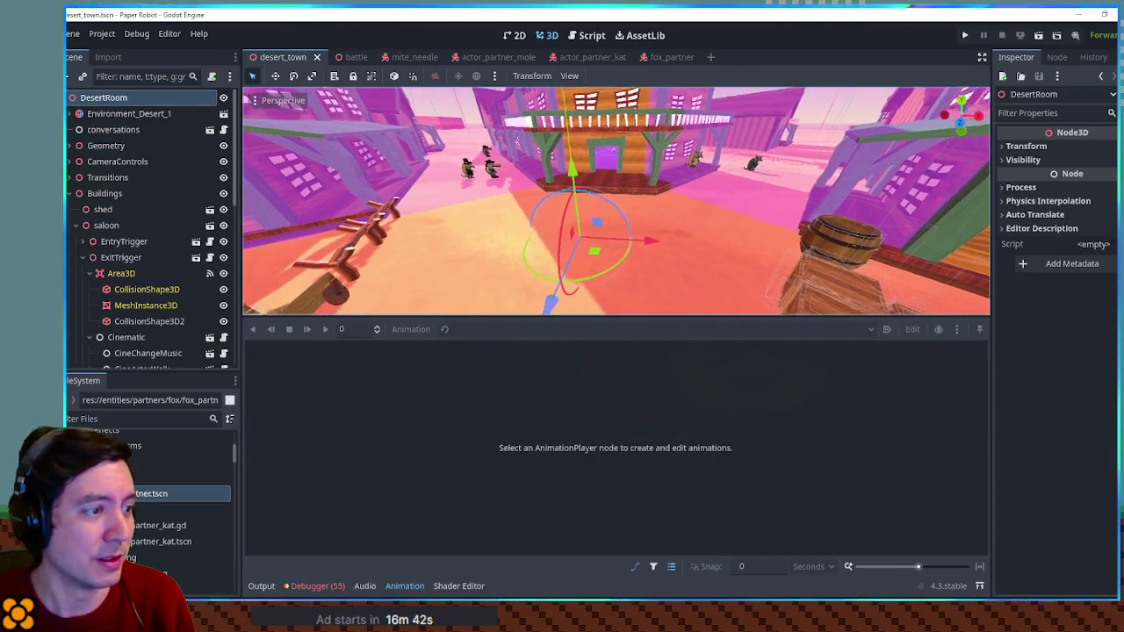
Step: Collapse the Animation panel and fly past the rat into the saloon toward the armadillo
left_click(405, 586)
key("w")
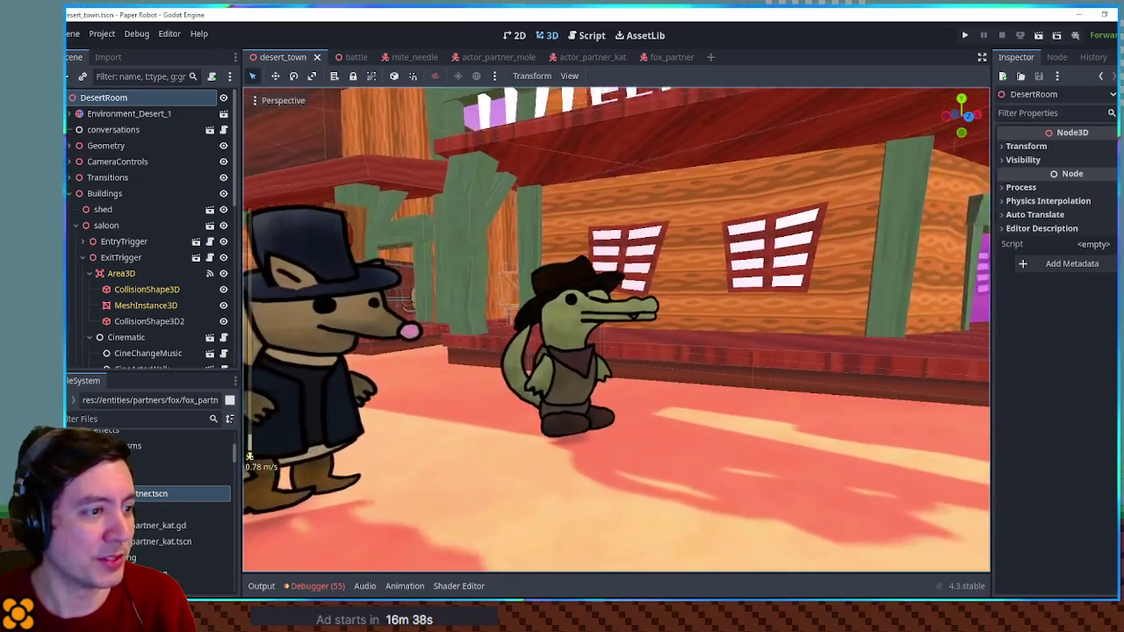
key("a")
key("w")
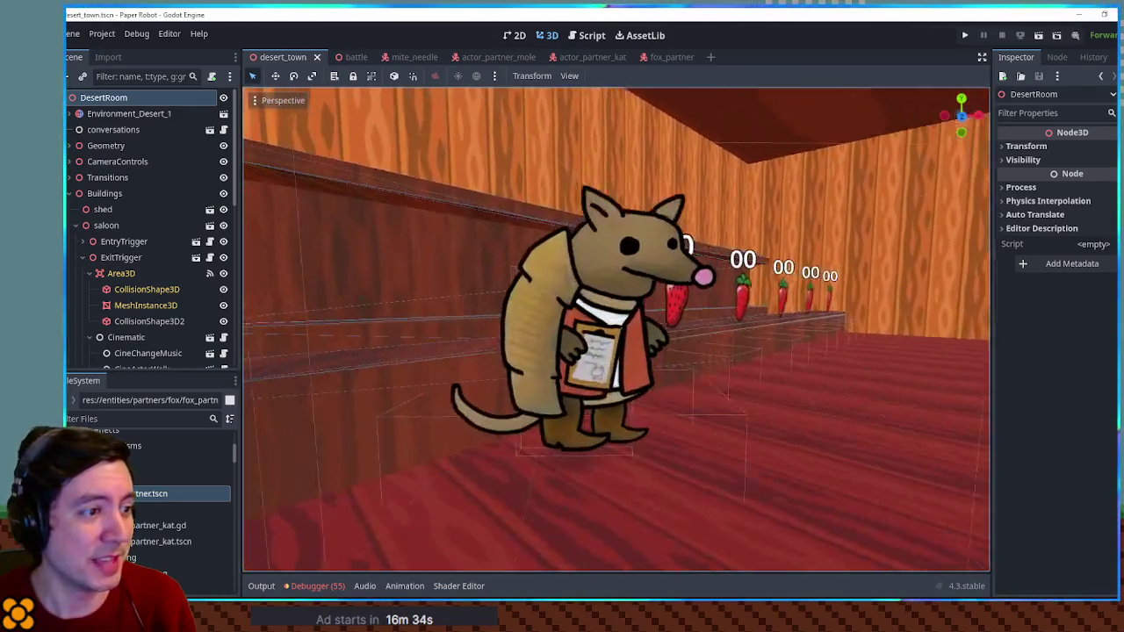
key("w")
key("d")
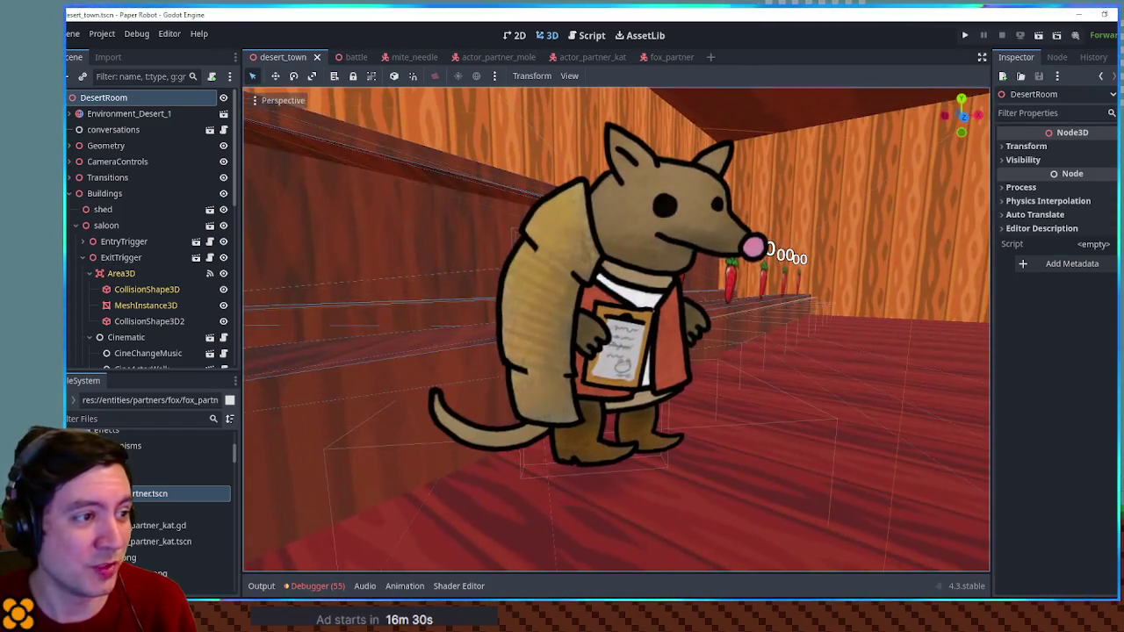
key("s")
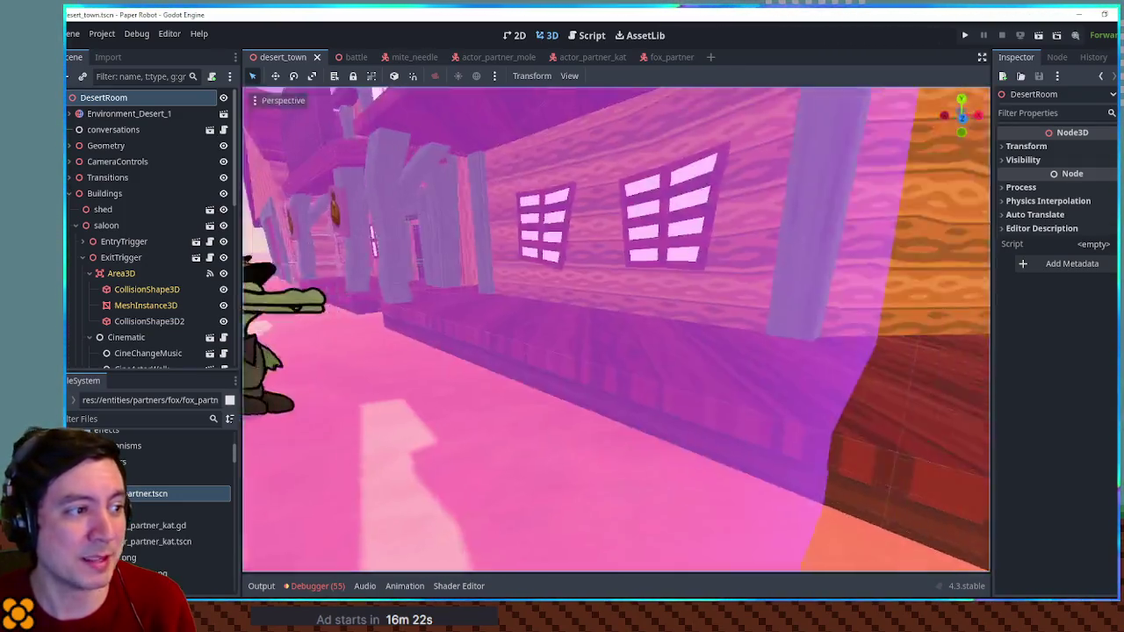
Step: Fly to the armadillo with glasses, then to the cowboy armadillo at the bar and out
key("w")
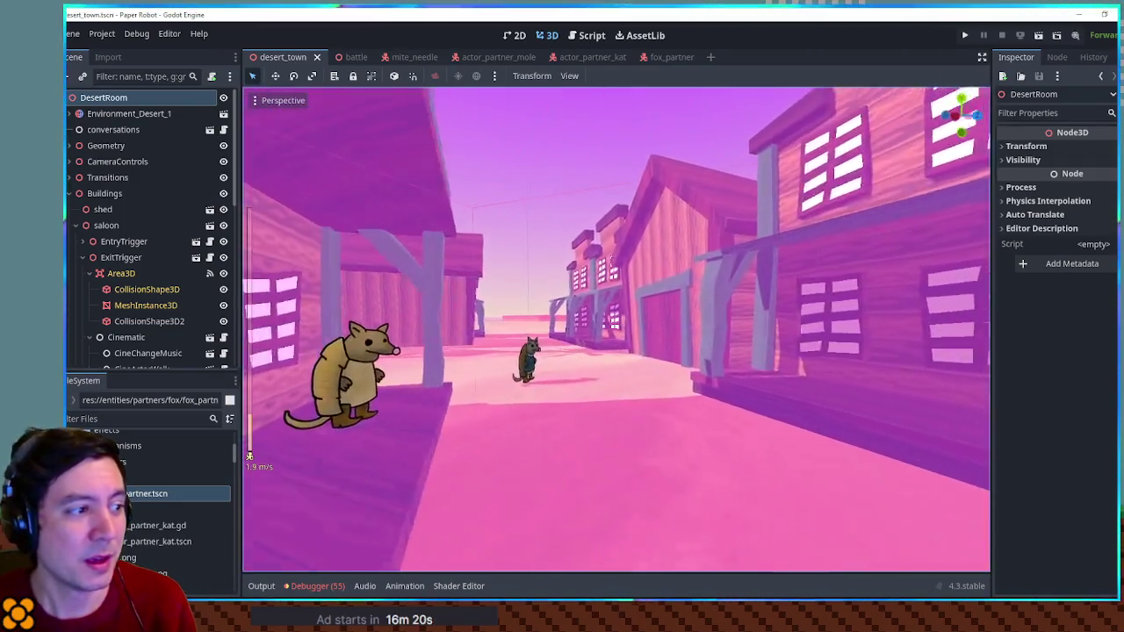
key("w")
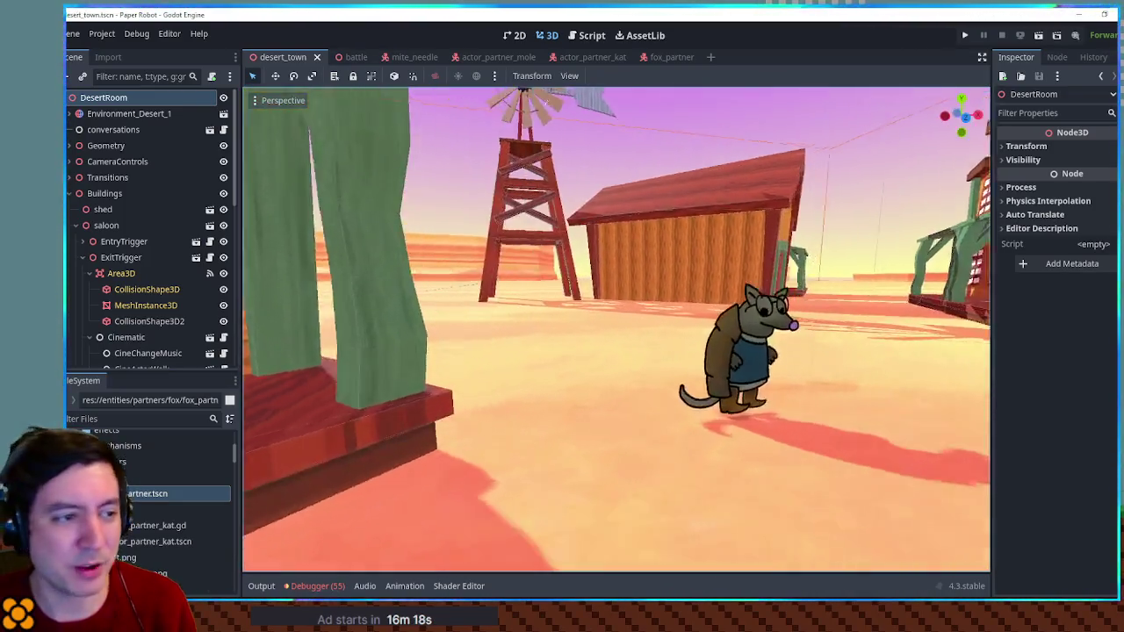
key("s")
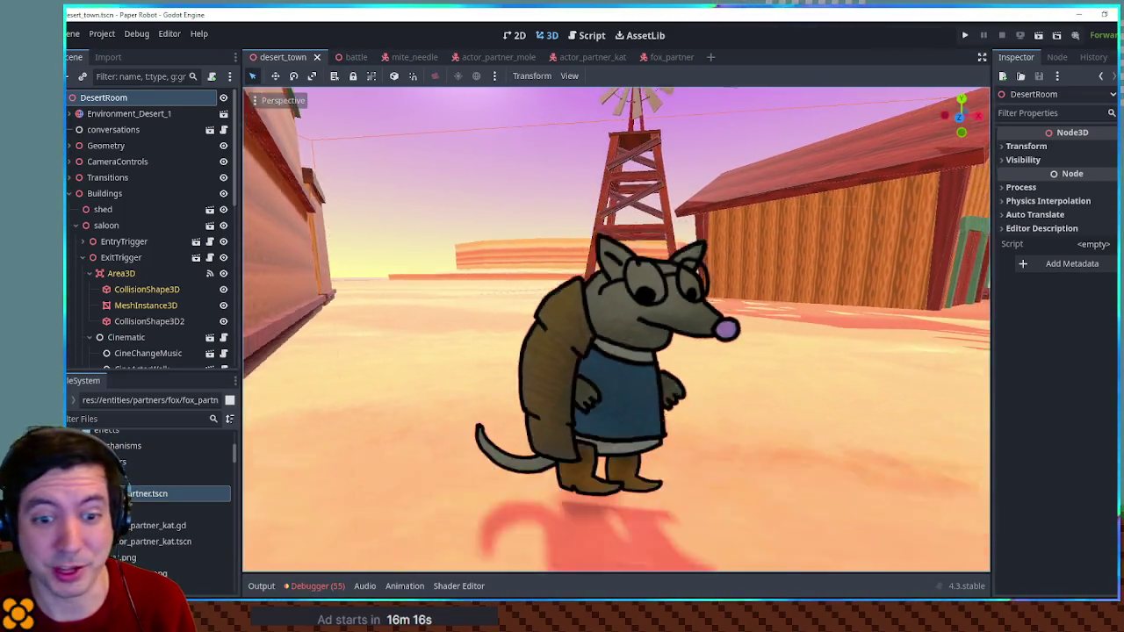
key("w")
key("w")
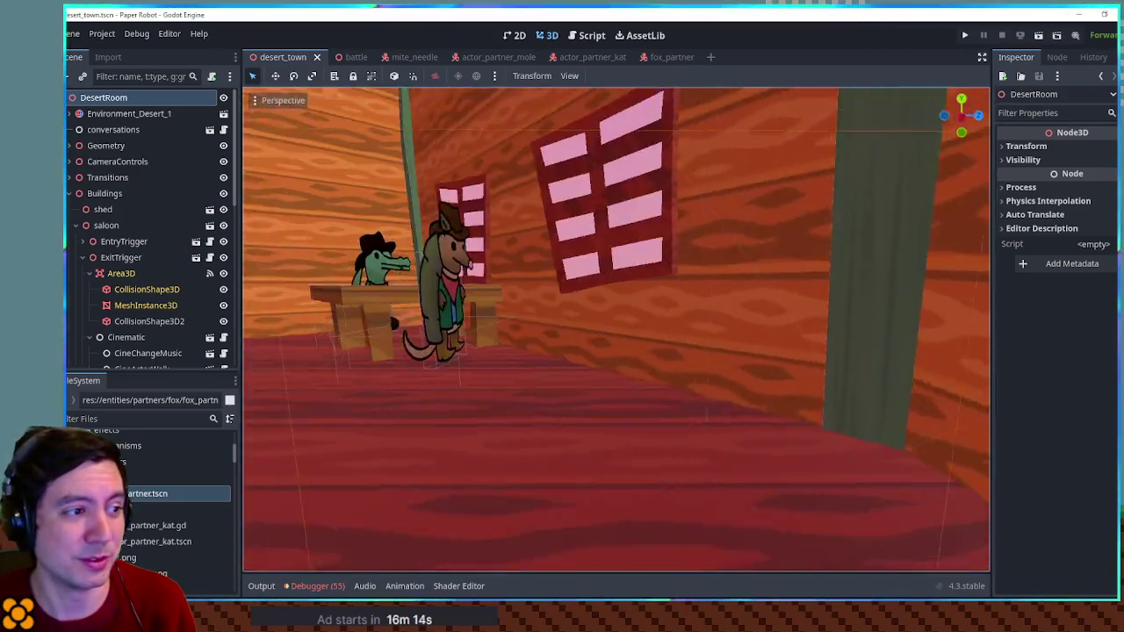
key("w")
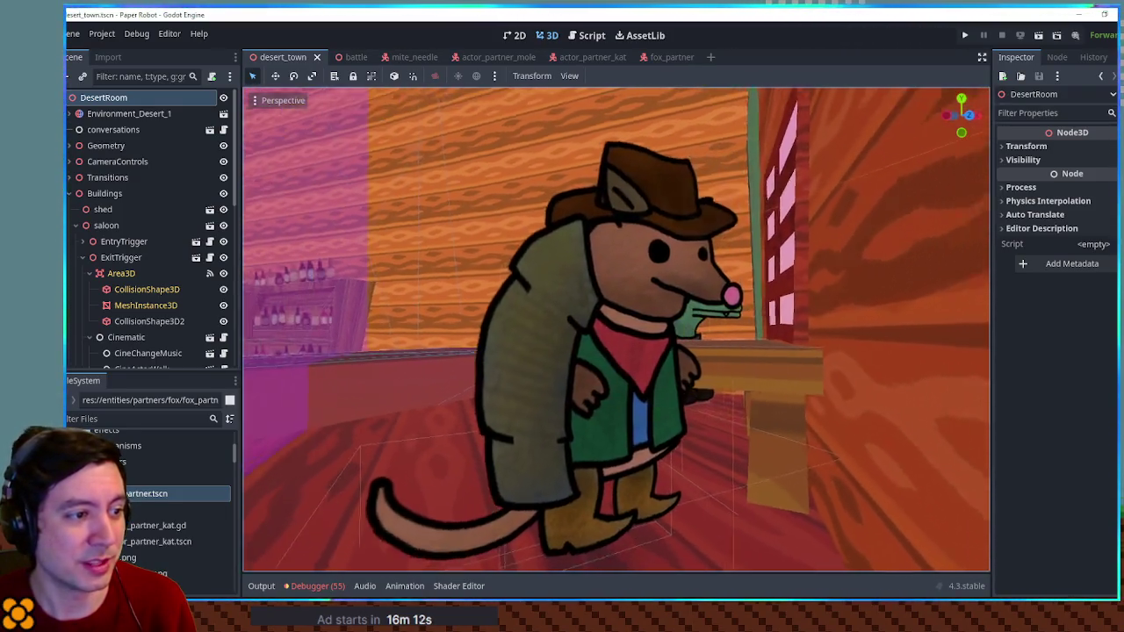
key("s")
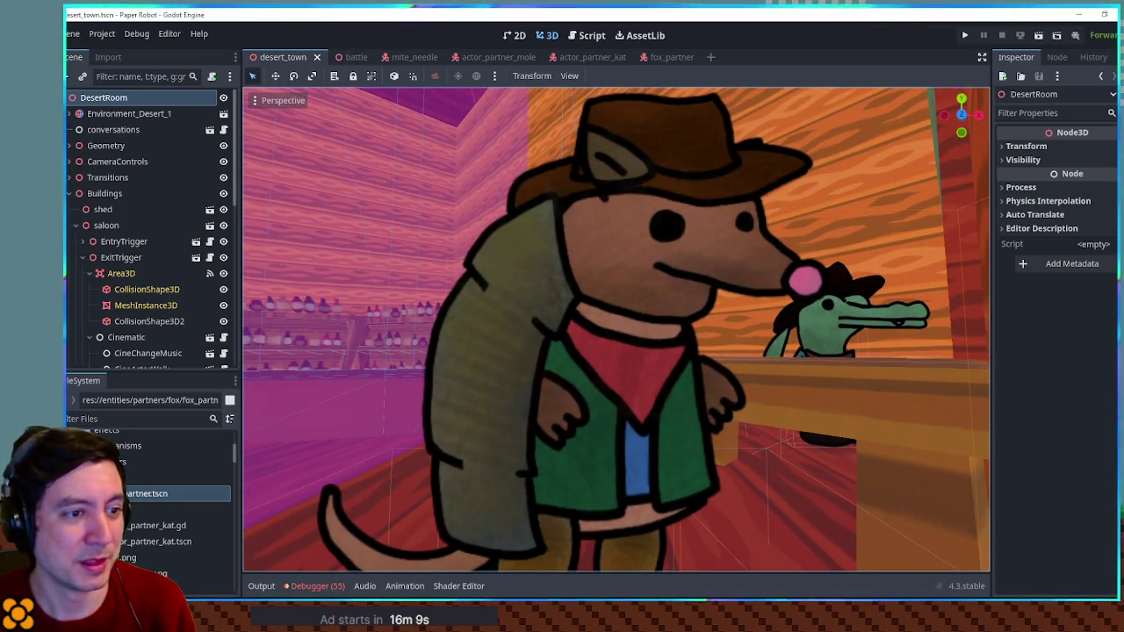
key("s")
key("w")
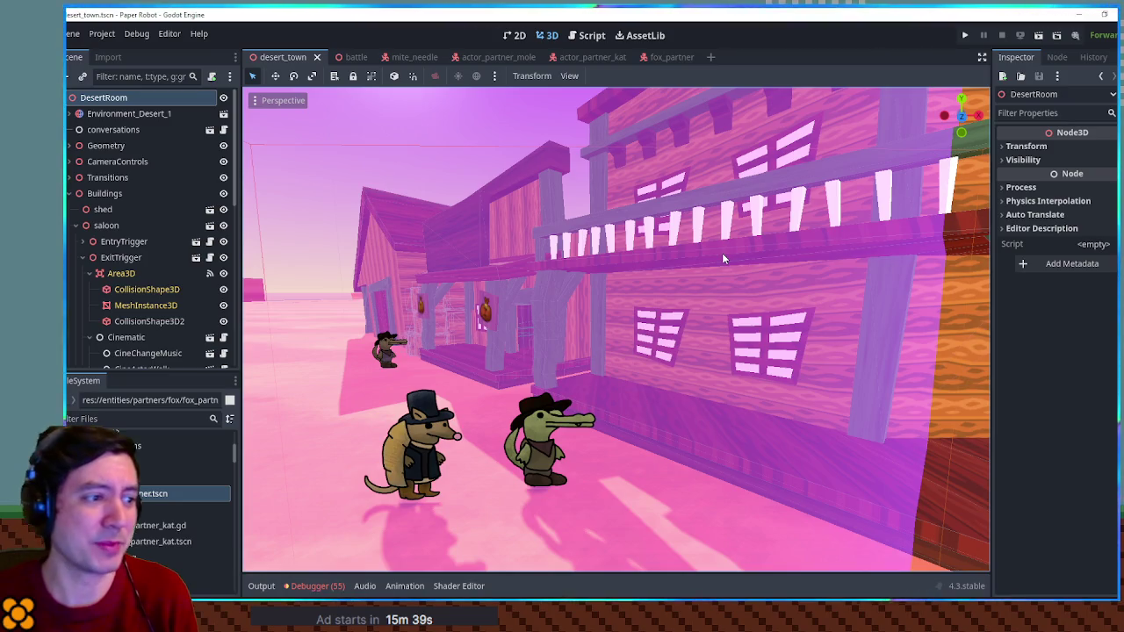
Step: Fly into the saloon doorway, then back out to view the porch and balcony
key("w")
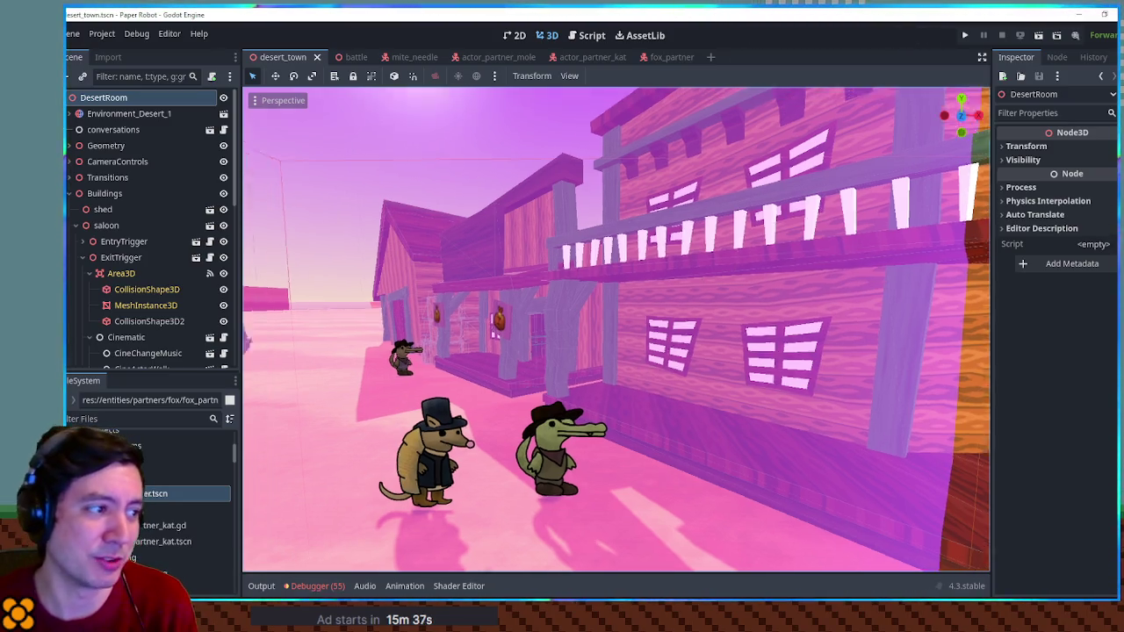
key("w")
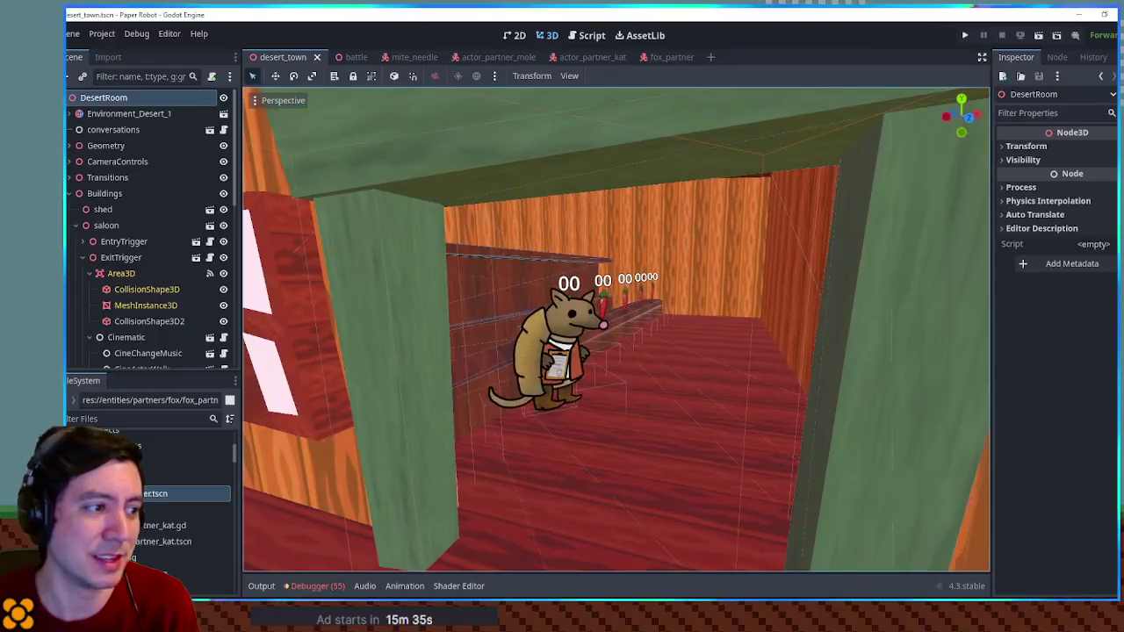
key("s")
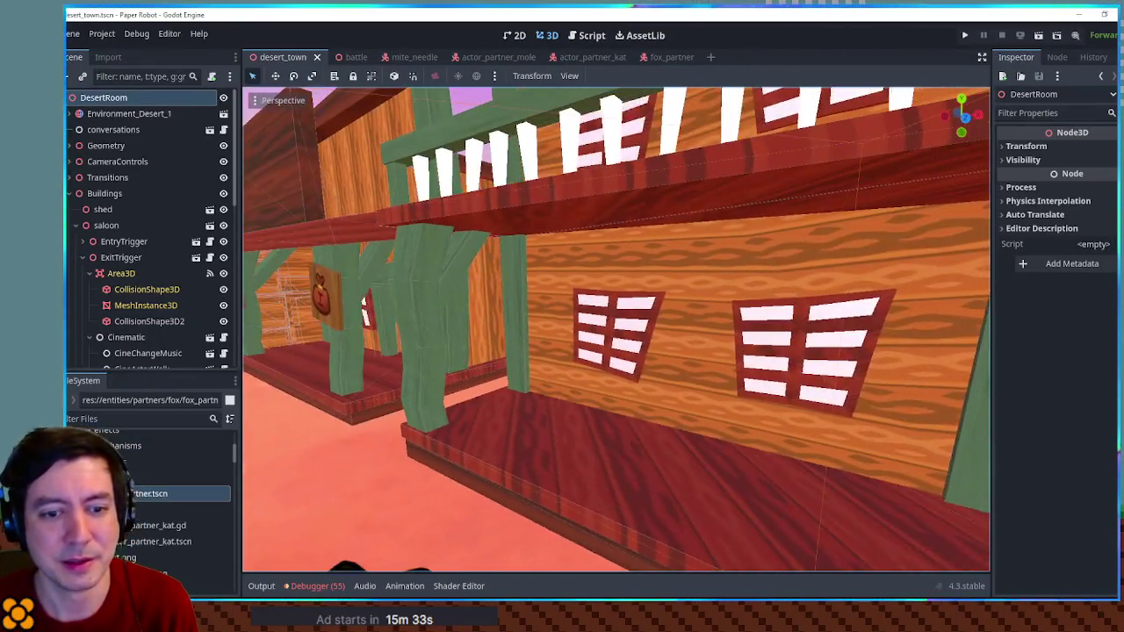
key("a")
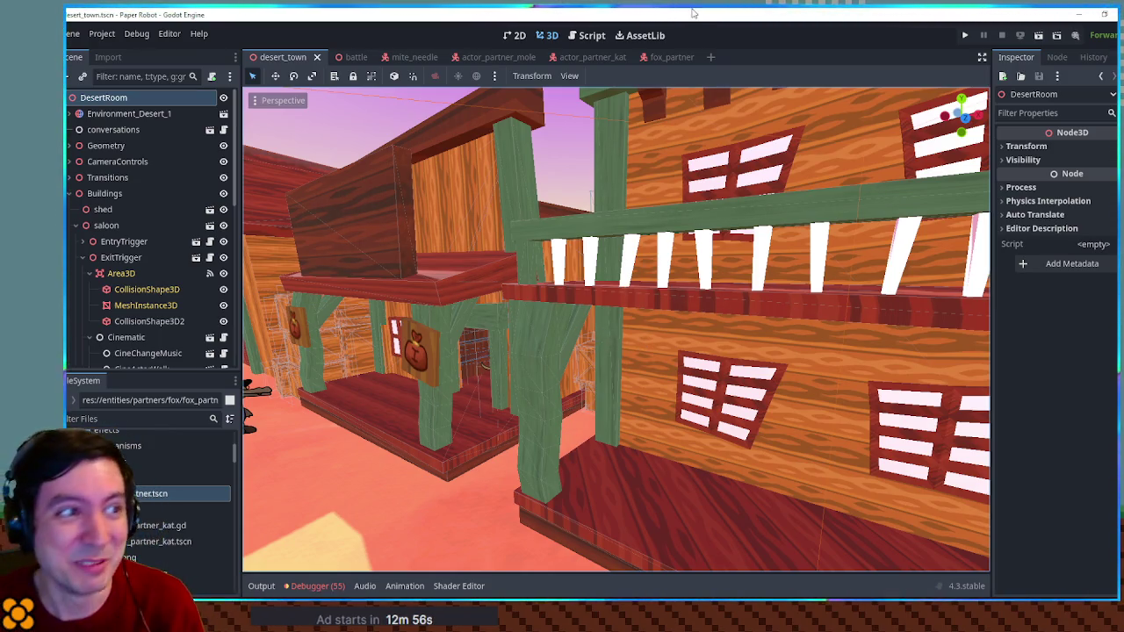
Step: Run the battle scene and start a custom battle with Doopu as Enemy 1
left_click(348, 57)
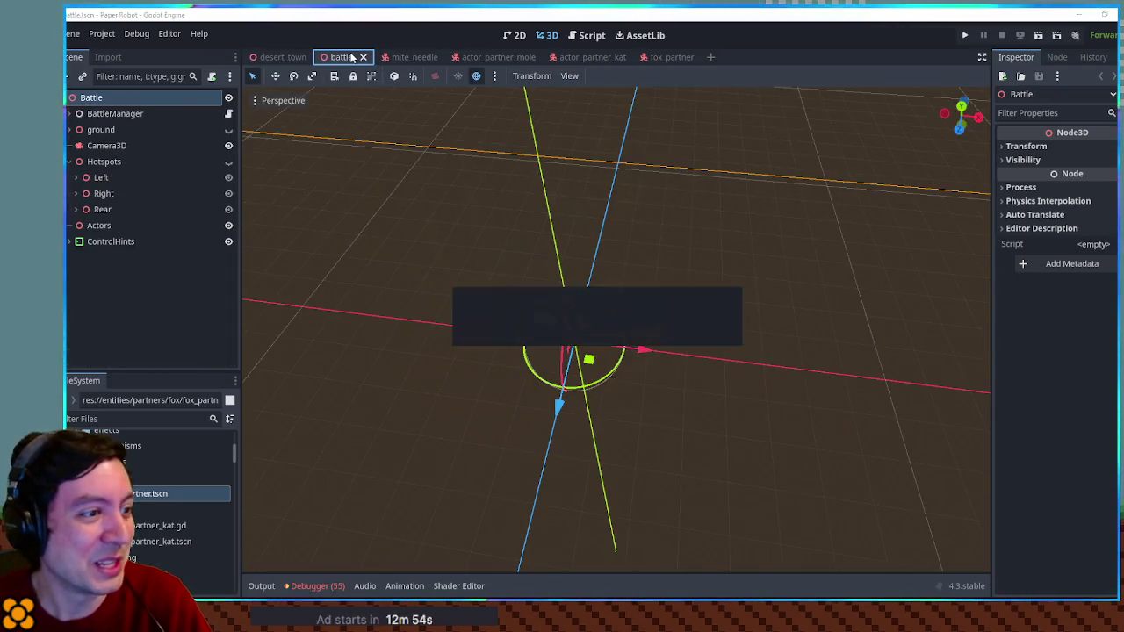
key("F6")
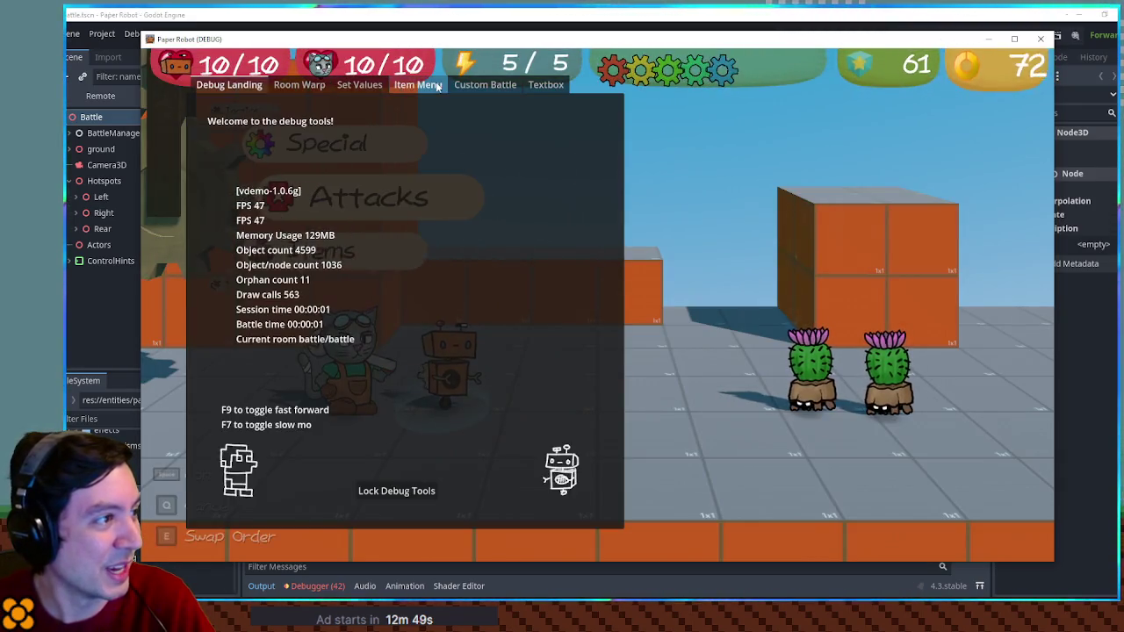
left_click(485, 84)
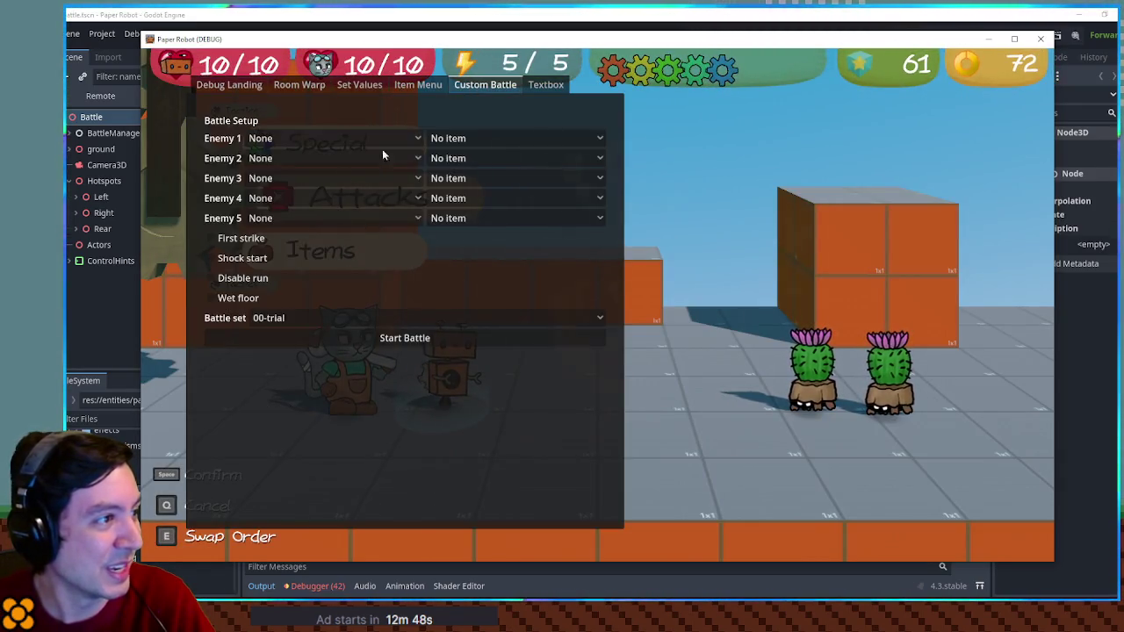
left_click(334, 158)
left_click(277, 553)
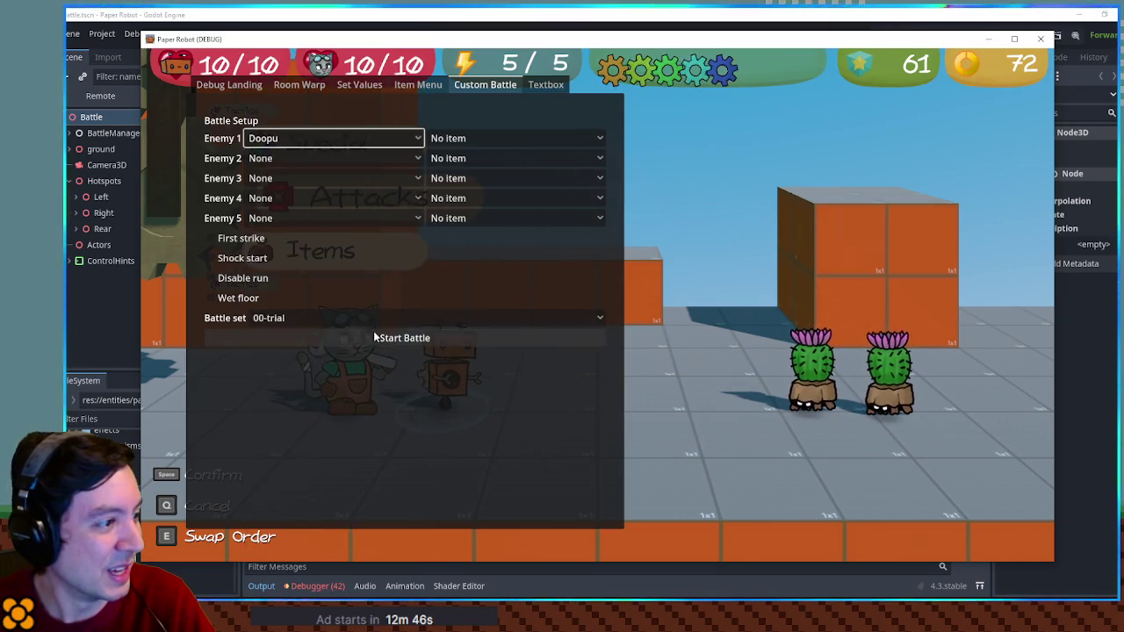
left_click(370, 336)
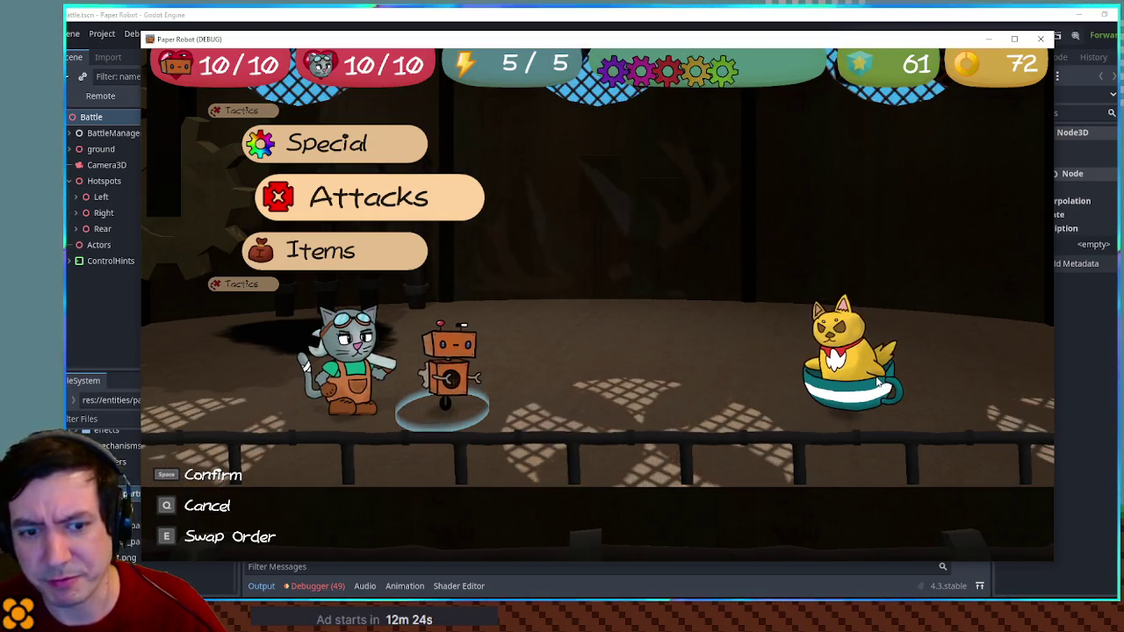
left_click(1040, 40)
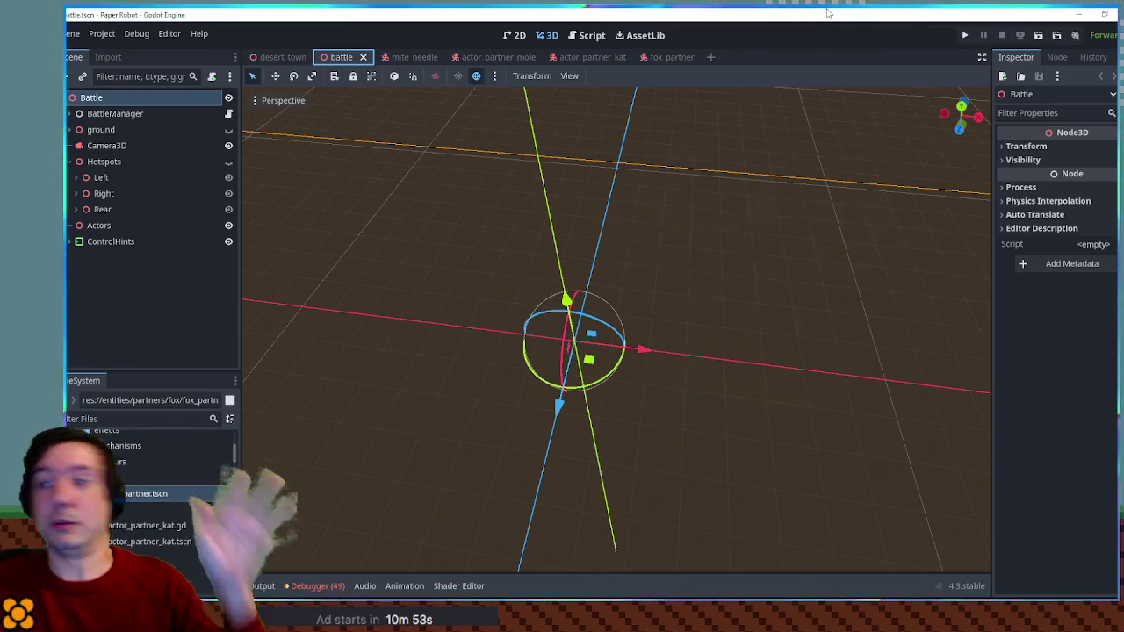
left_click(99, 419)
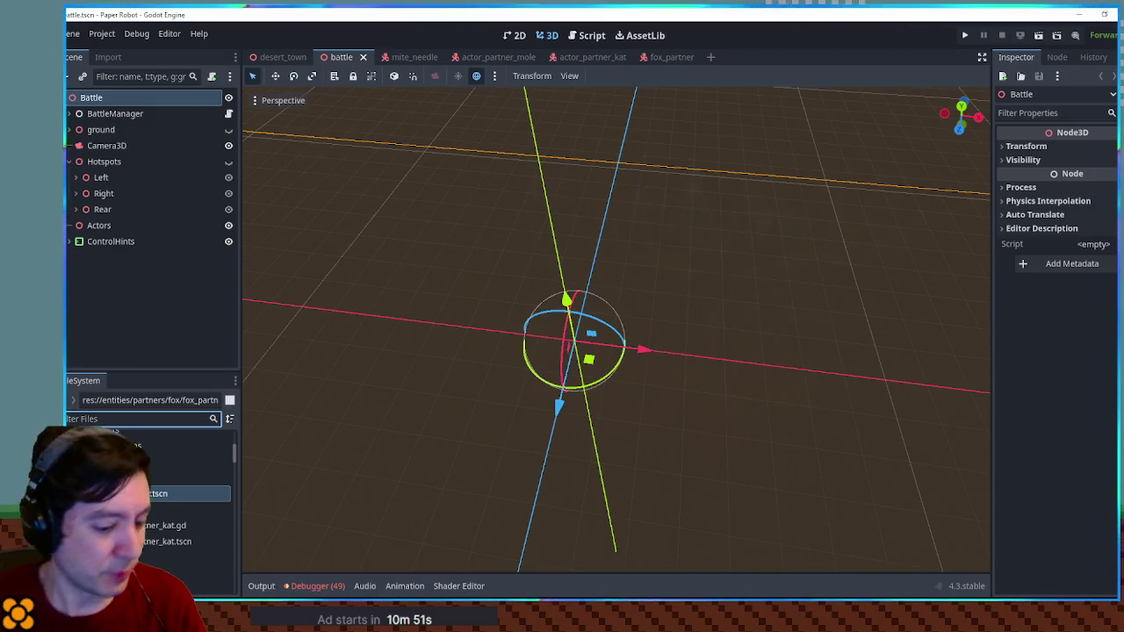
Step: Filter FileSystem for 'g ac', select the pig's AnimationPlayer and preview the idle animation
type("g ac")
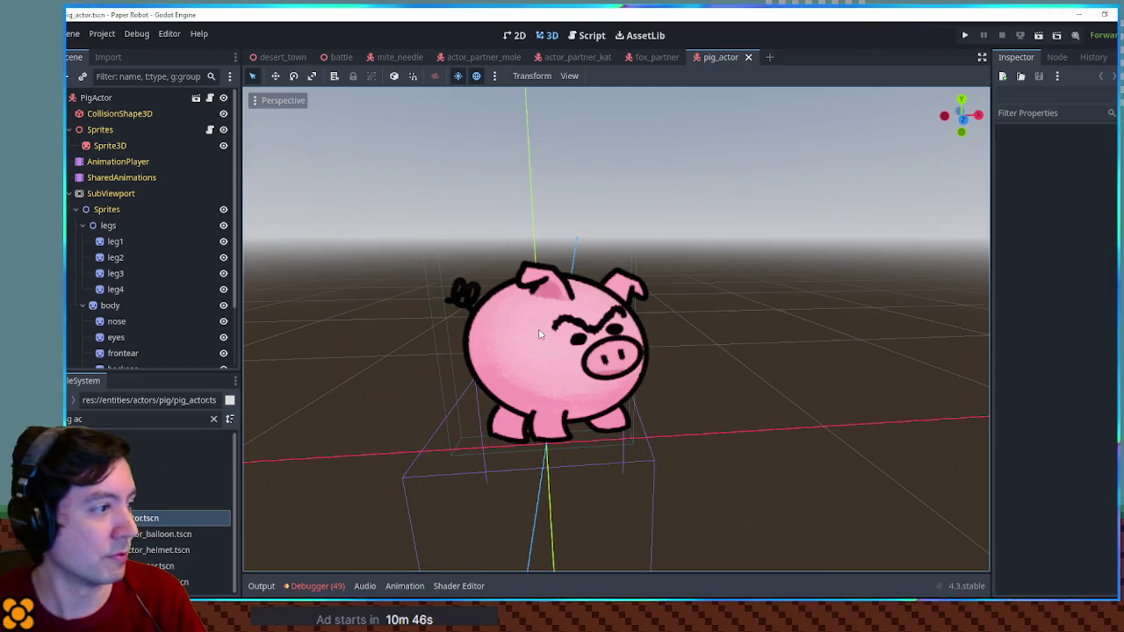
left_click(119, 162)
scroll(668, 232, "up", 3)
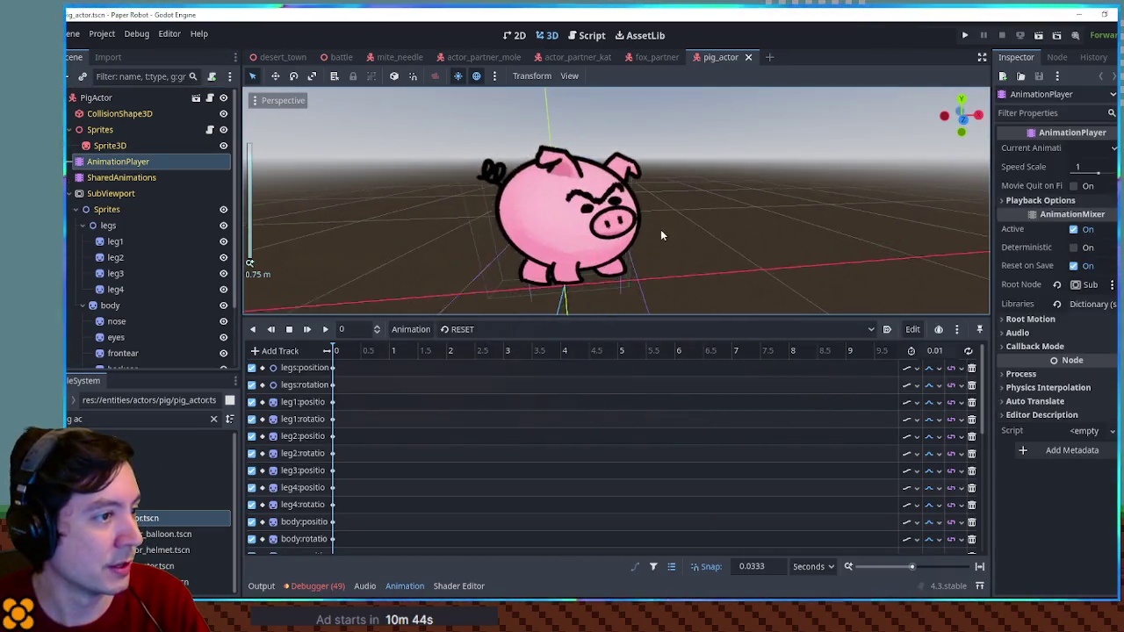
left_click(496, 329)
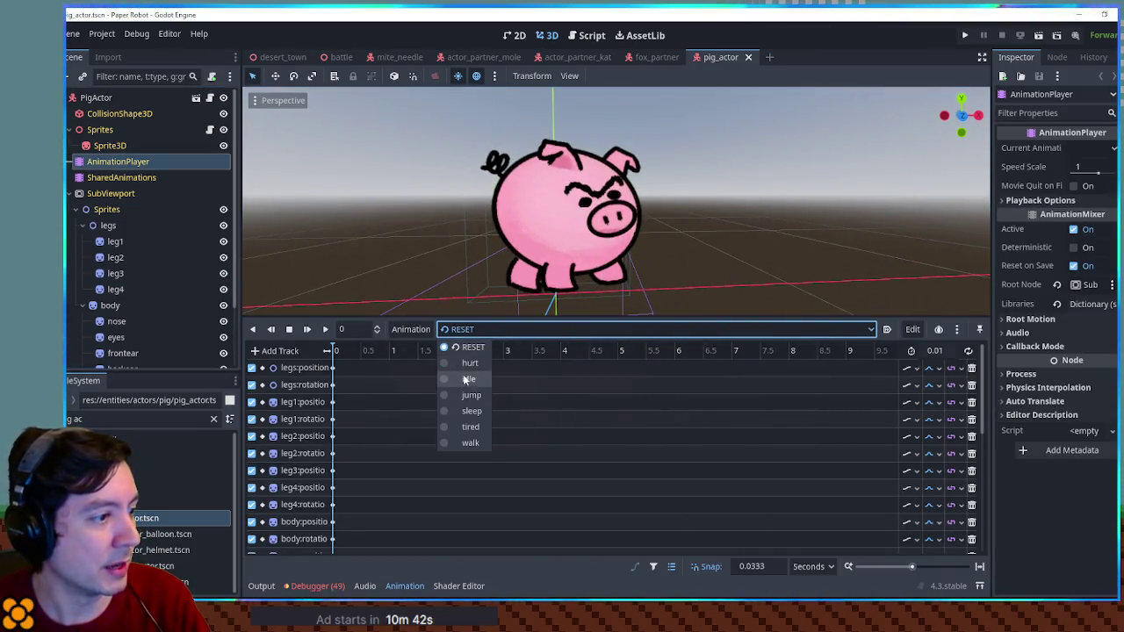
left_click(466, 379)
left_click(325, 330)
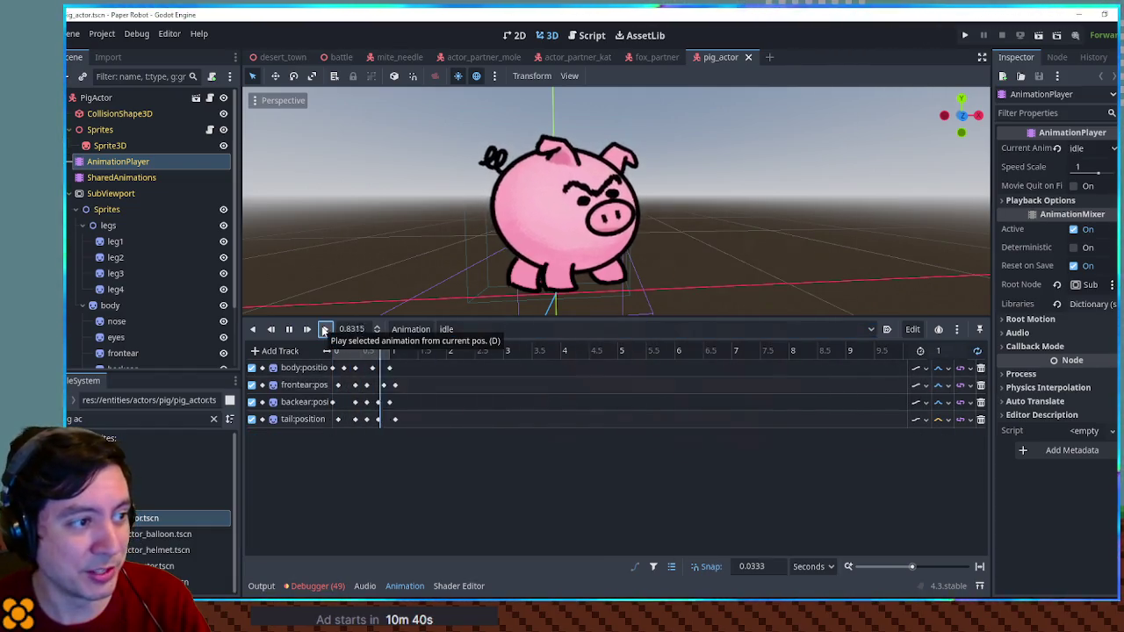
left_click_drag(617, 248, 652, 246)
scroll(654, 245, "up", 4)
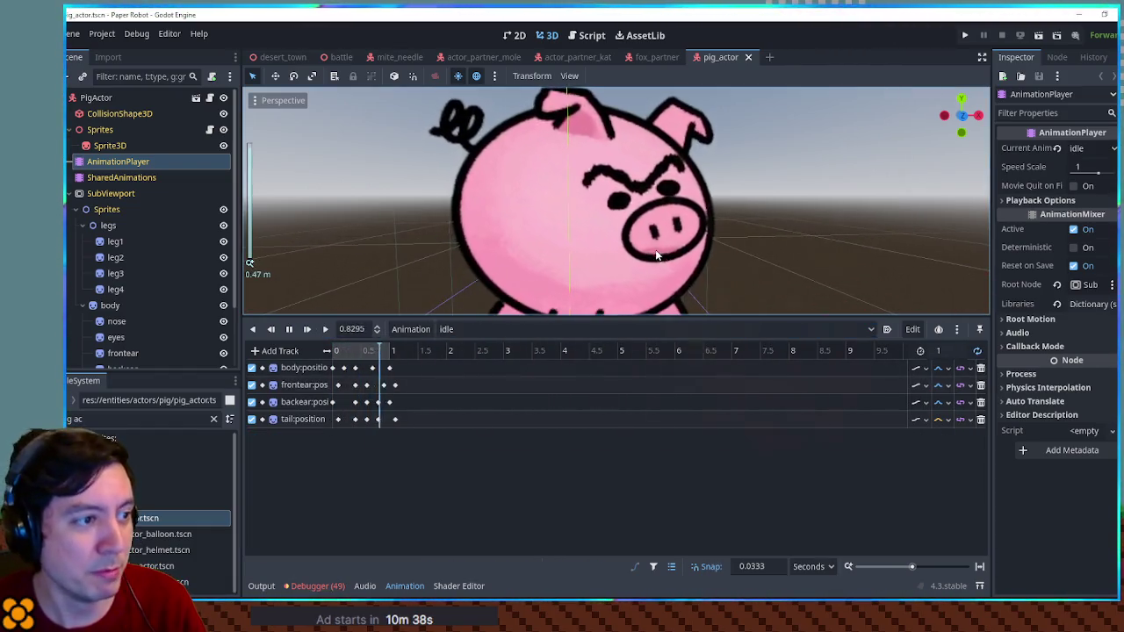
scroll(663, 243, "down", 2)
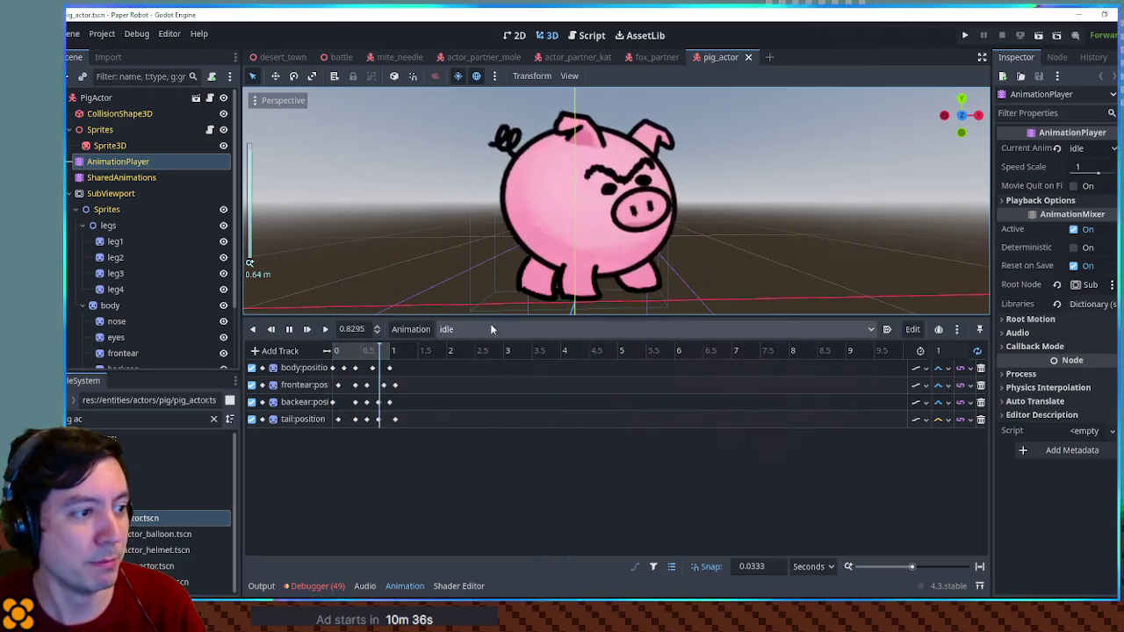
left_click(289, 329)
Step: Preview the pig's hurt animation, then return it to the RESET pose
left_click(461, 331)
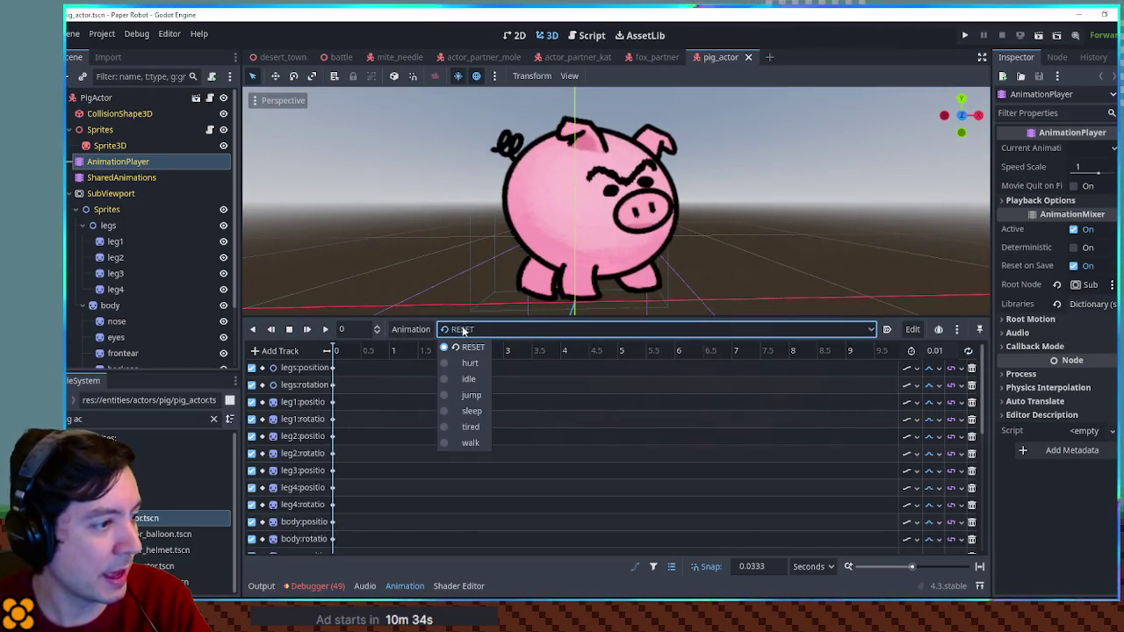
left_click(470, 363)
left_click(325, 330)
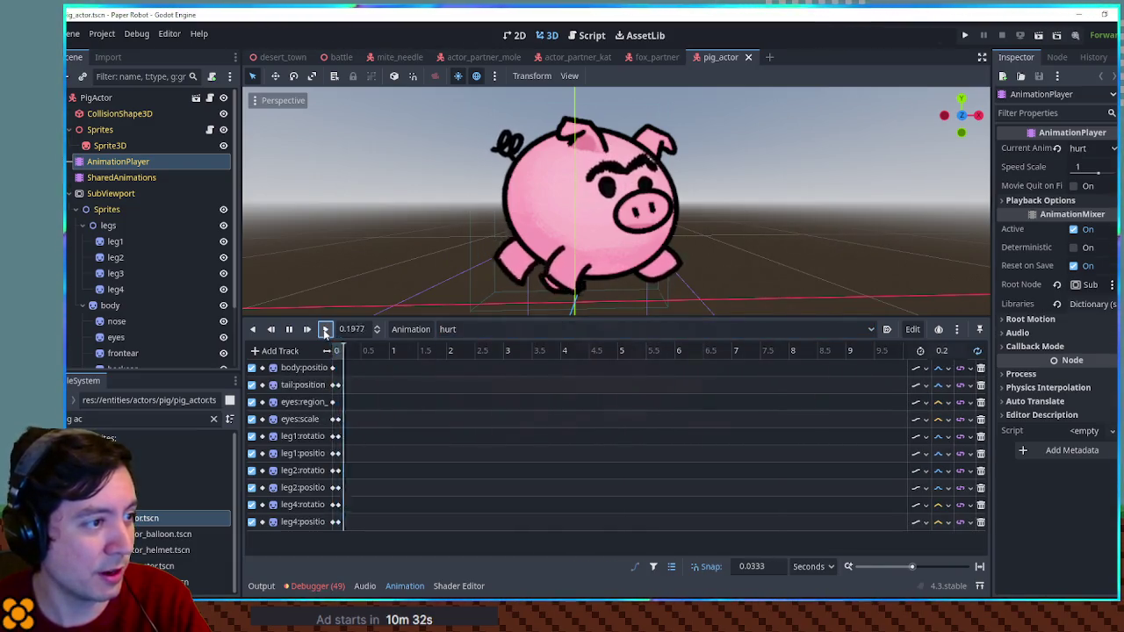
left_click(289, 330)
left_click(464, 337)
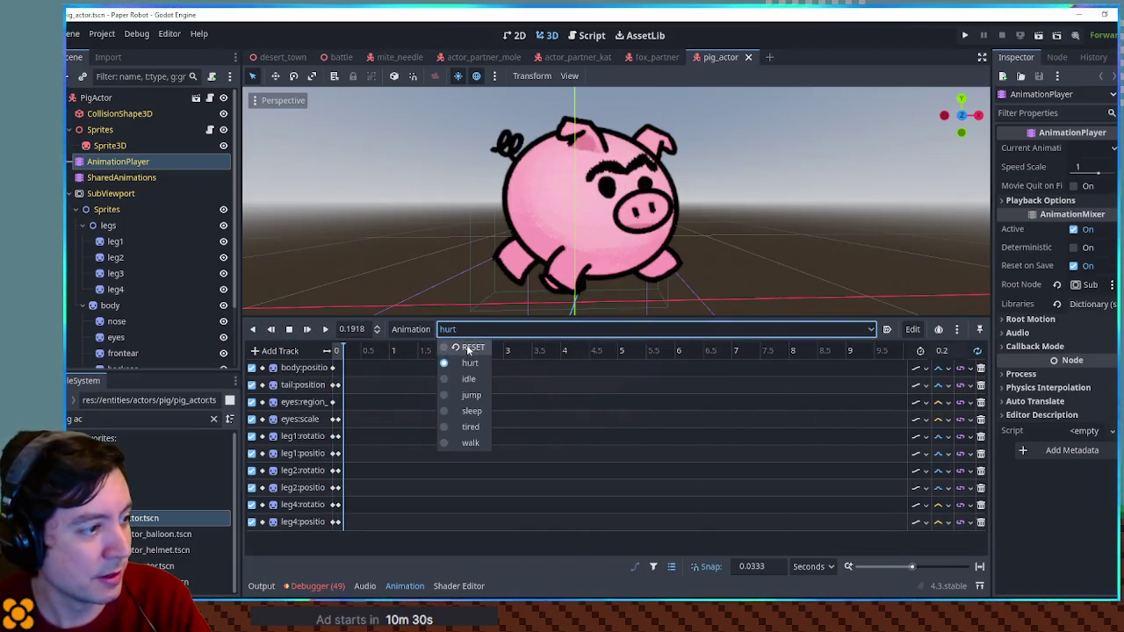
left_click(467, 347)
Step: Preview the pig's jump animation, then return it to the RESET pose
left_click(466, 338)
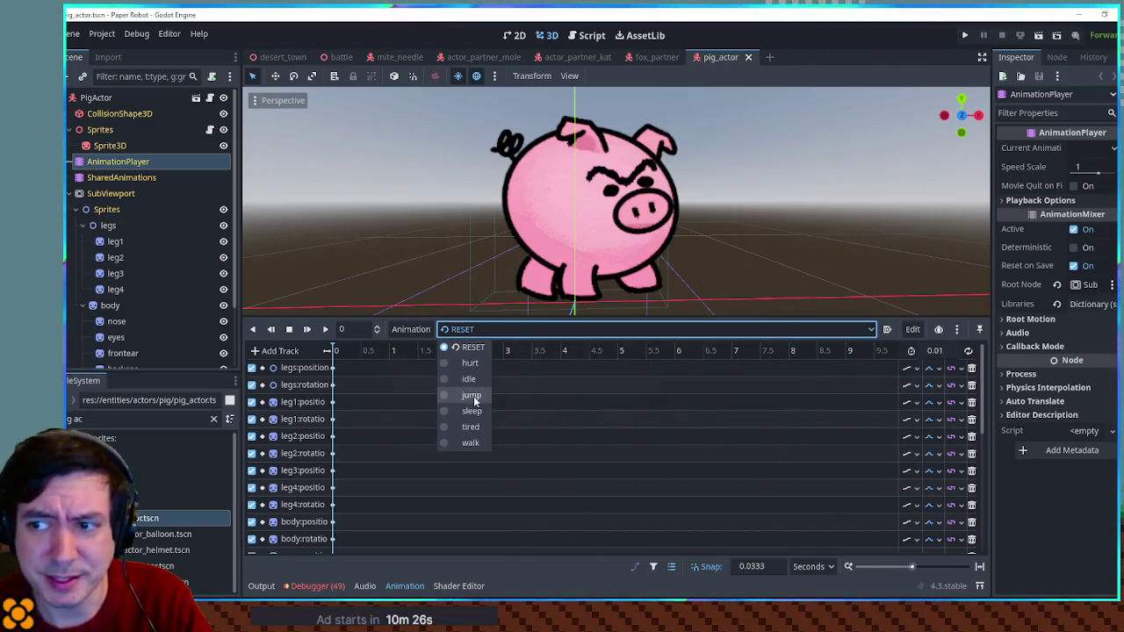
left_click(473, 396)
left_click(325, 329)
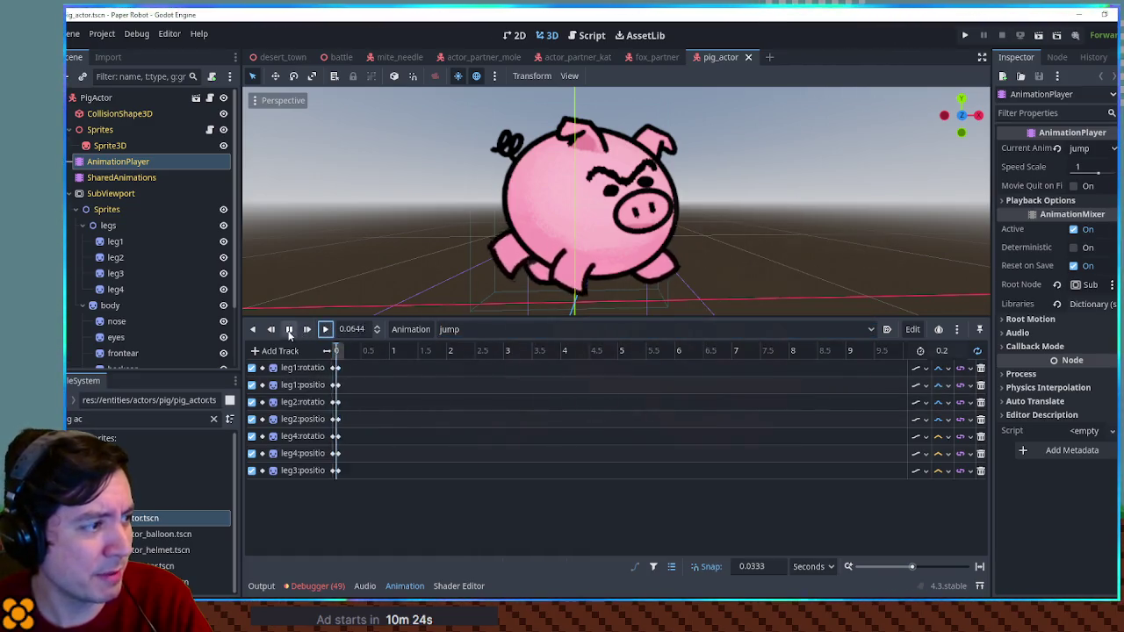
left_click(465, 330)
left_click(480, 348)
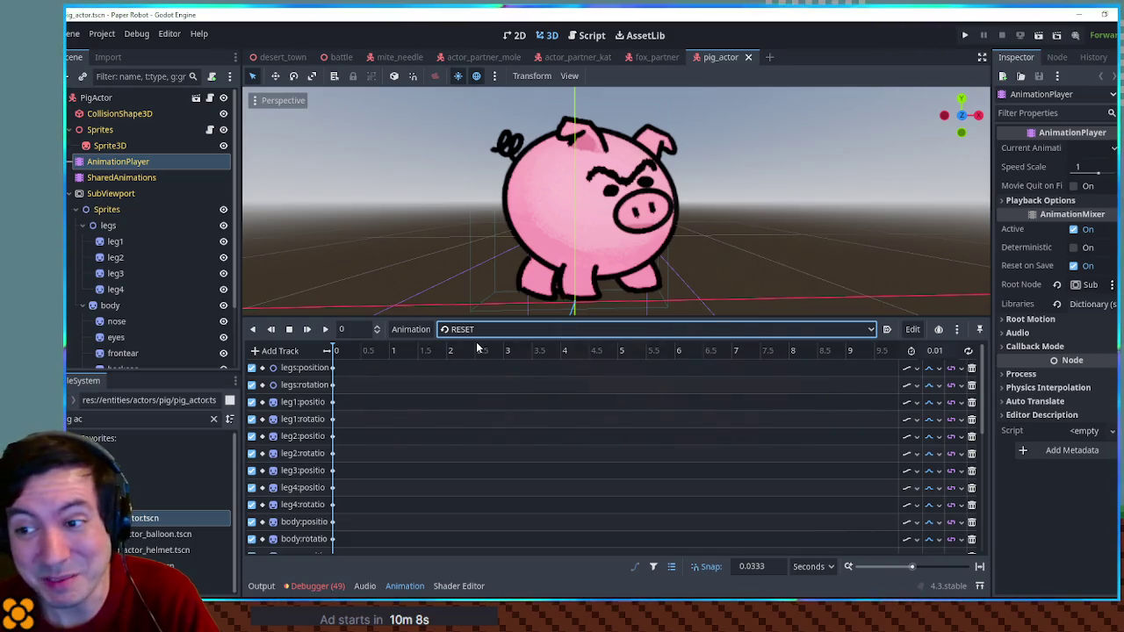
Step: Preview the pig's walk animation, then return it to the RESET pose
left_click(479, 332)
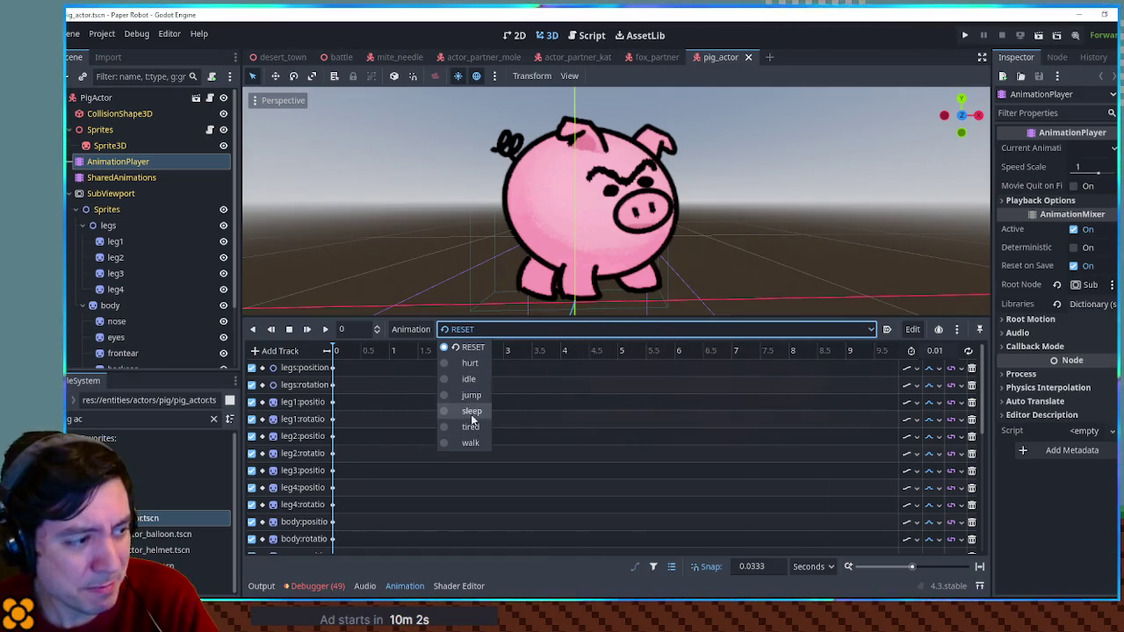
left_click(471, 442)
left_click(325, 329)
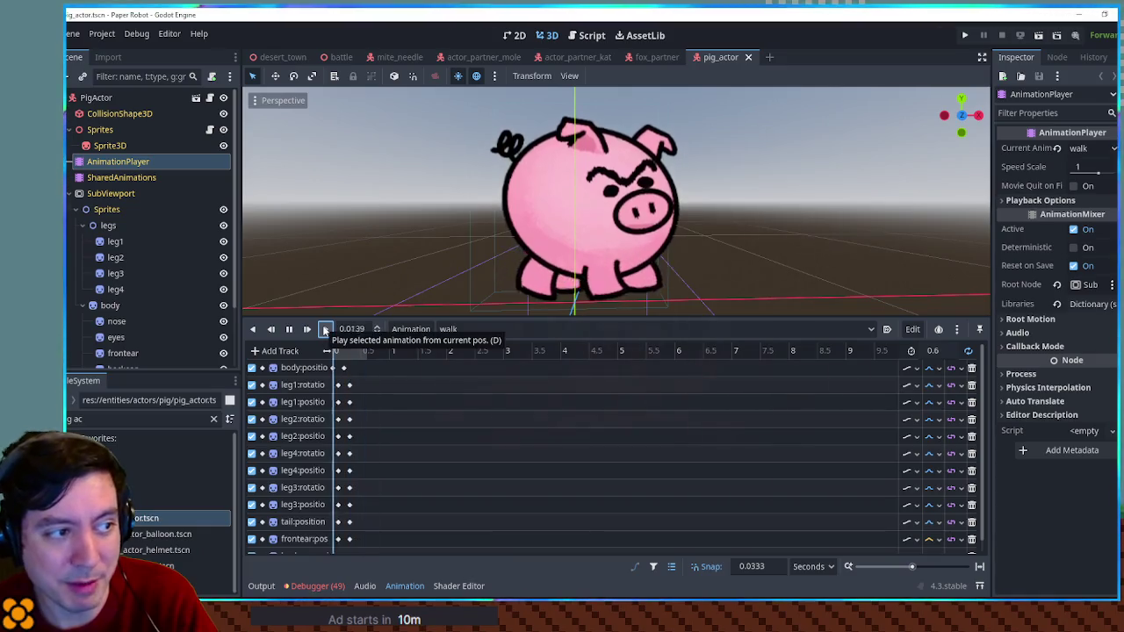
left_click(289, 330)
left_click(455, 332)
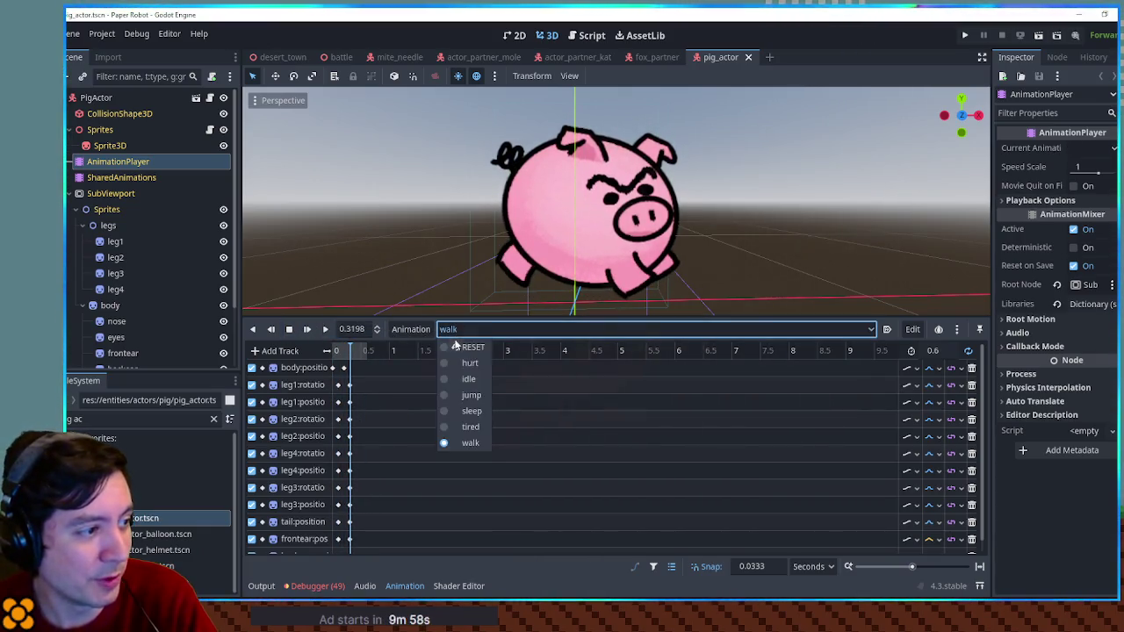
left_click(457, 346)
Step: Preview the pig's sleep animation, reset its pose, then load the tired animation
left_click(466, 332)
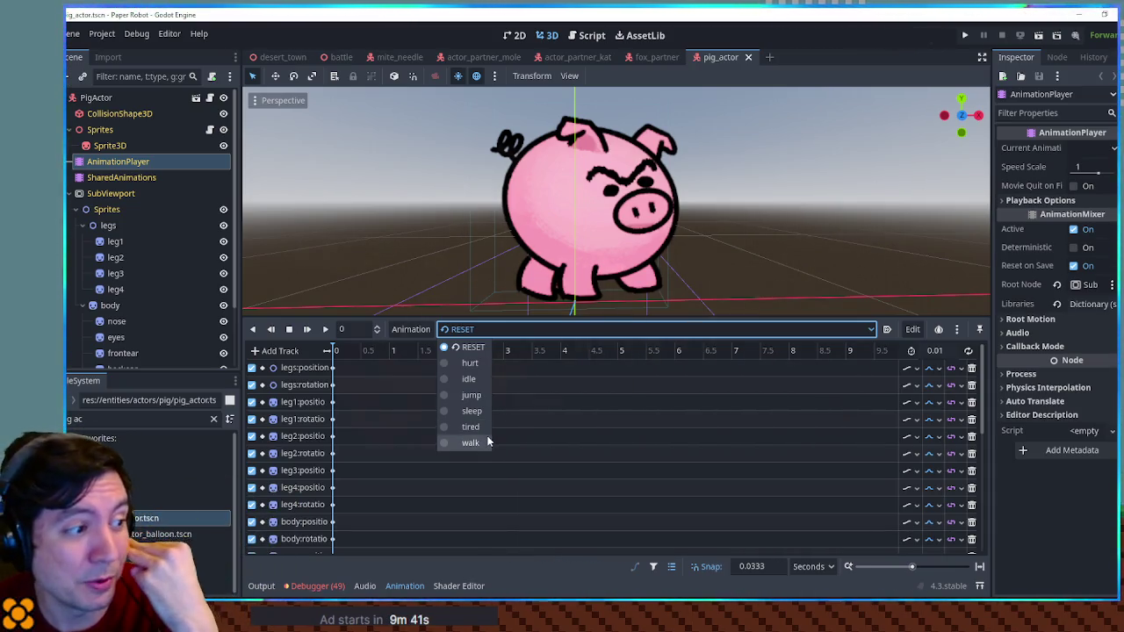
left_click(471, 412)
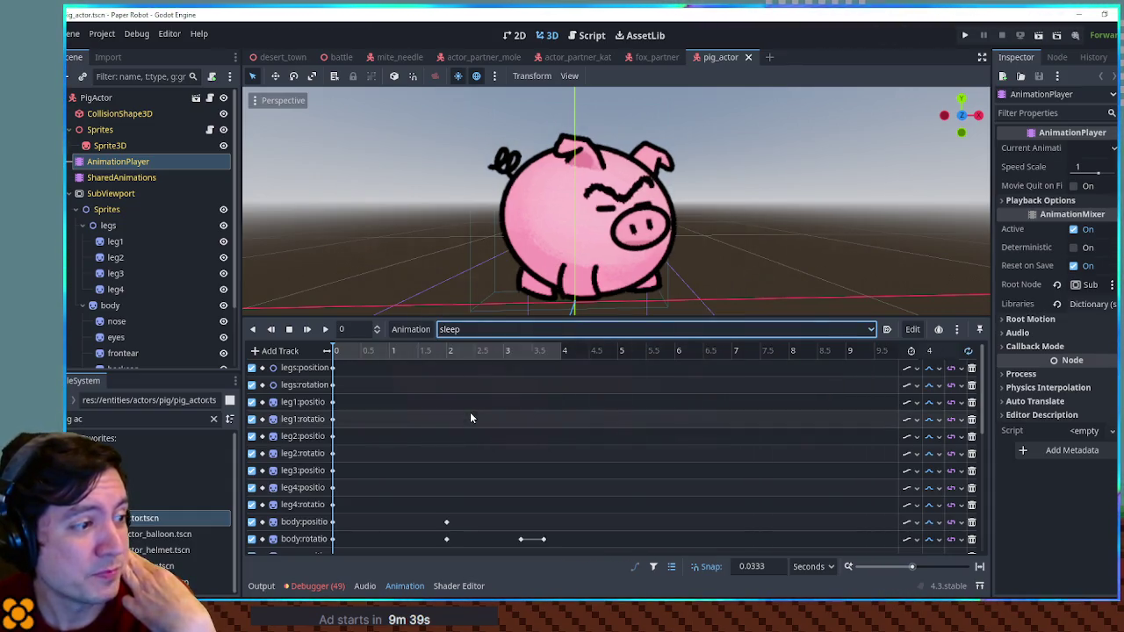
left_click(325, 329)
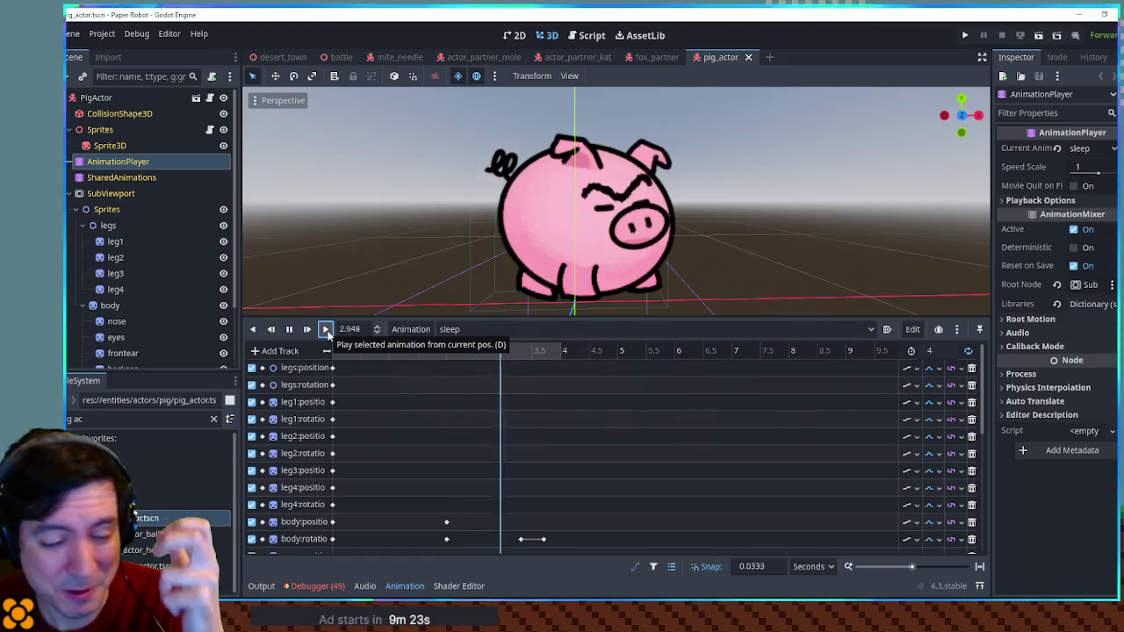
left_click(289, 329)
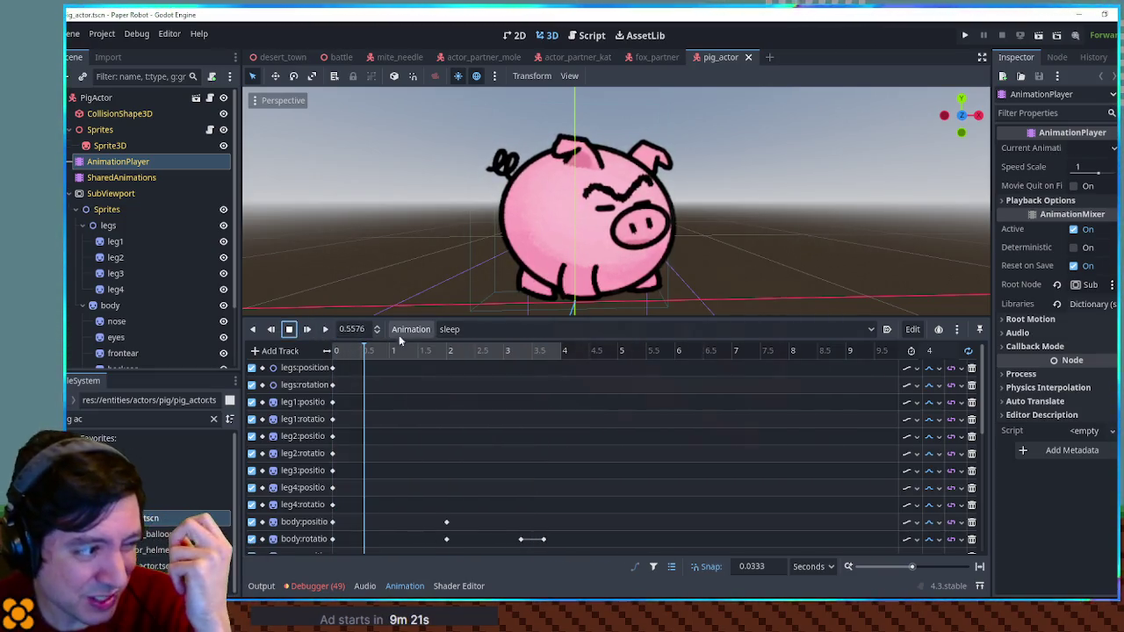
left_click(453, 329)
left_click(457, 346)
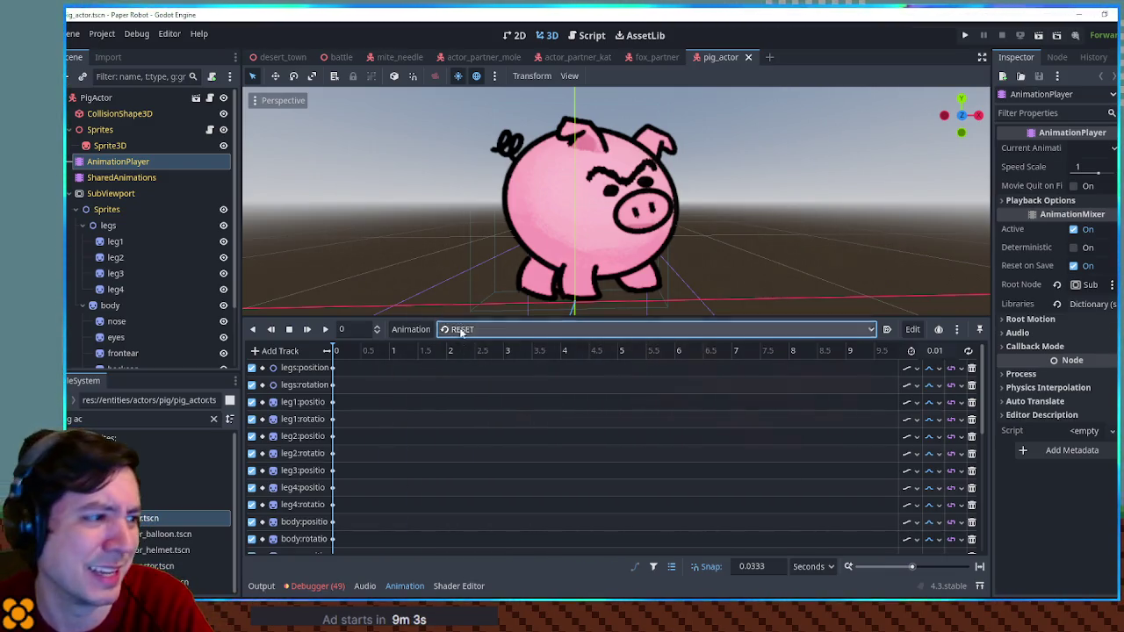
left_click(462, 331)
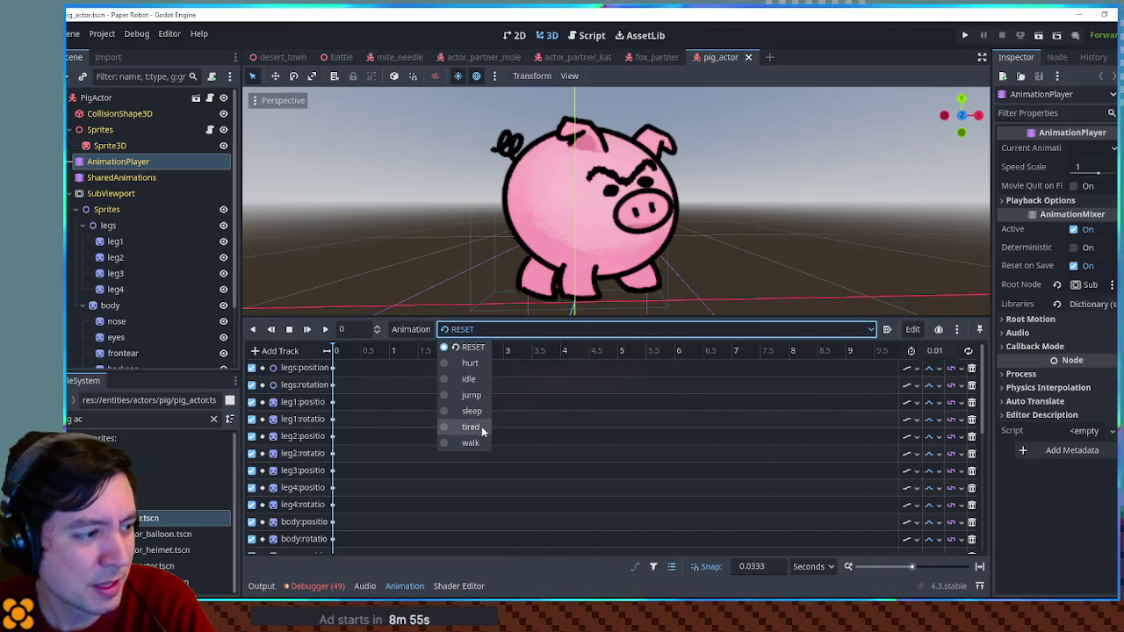
left_click(471, 427)
Step: Play the pig's tired animation, then return it to the RESET pose
left_click(325, 329)
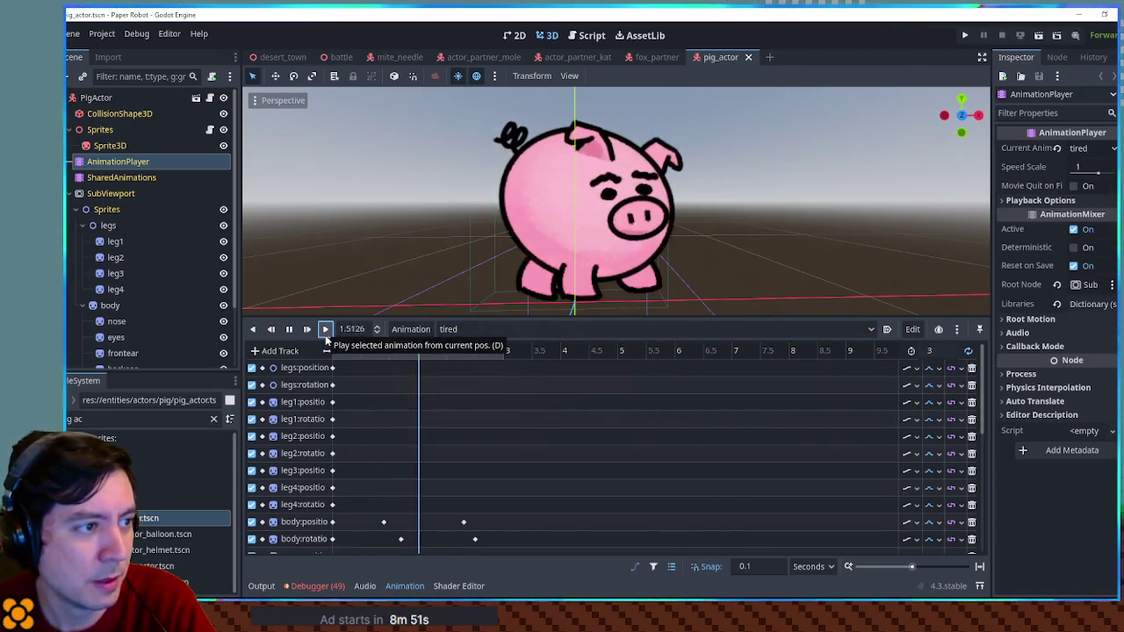
left_click(471, 330)
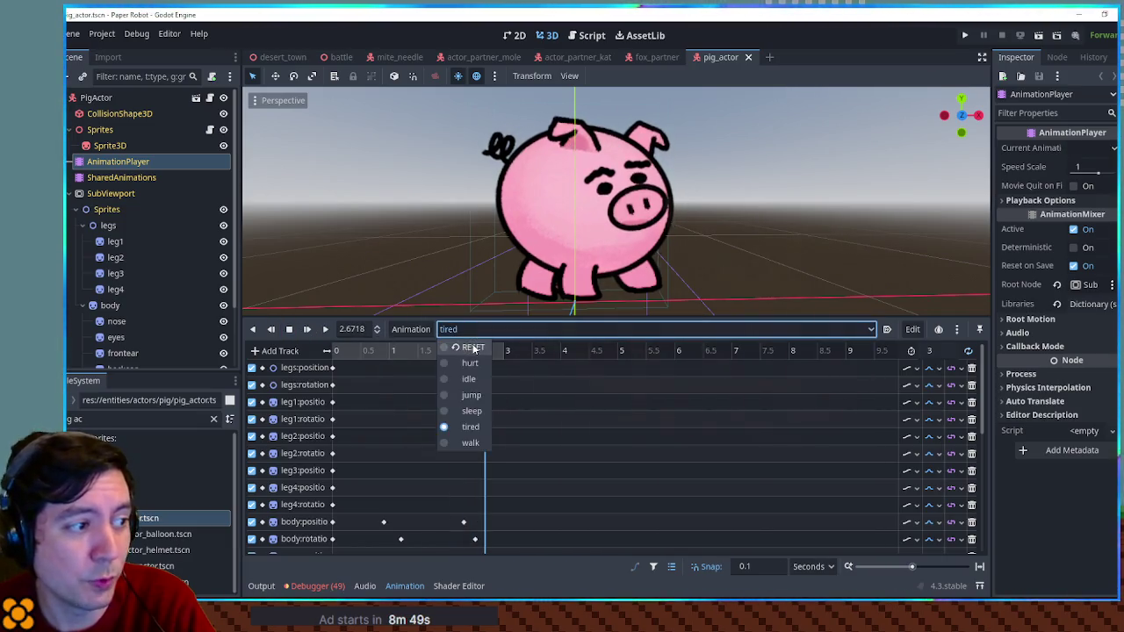
left_click(474, 350)
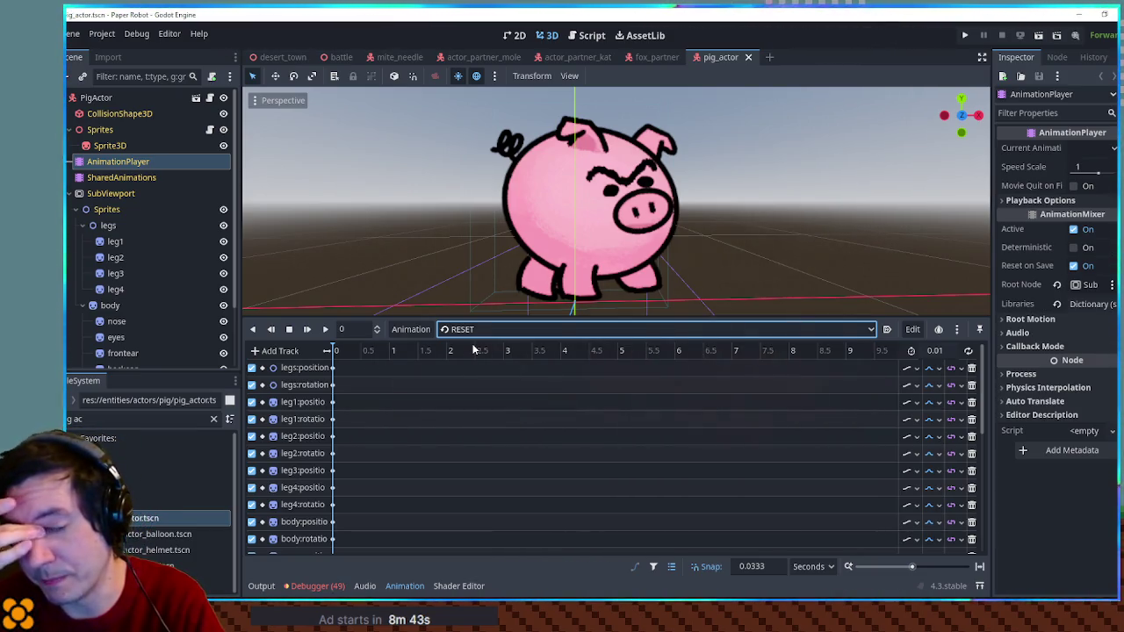
left_click(460, 334)
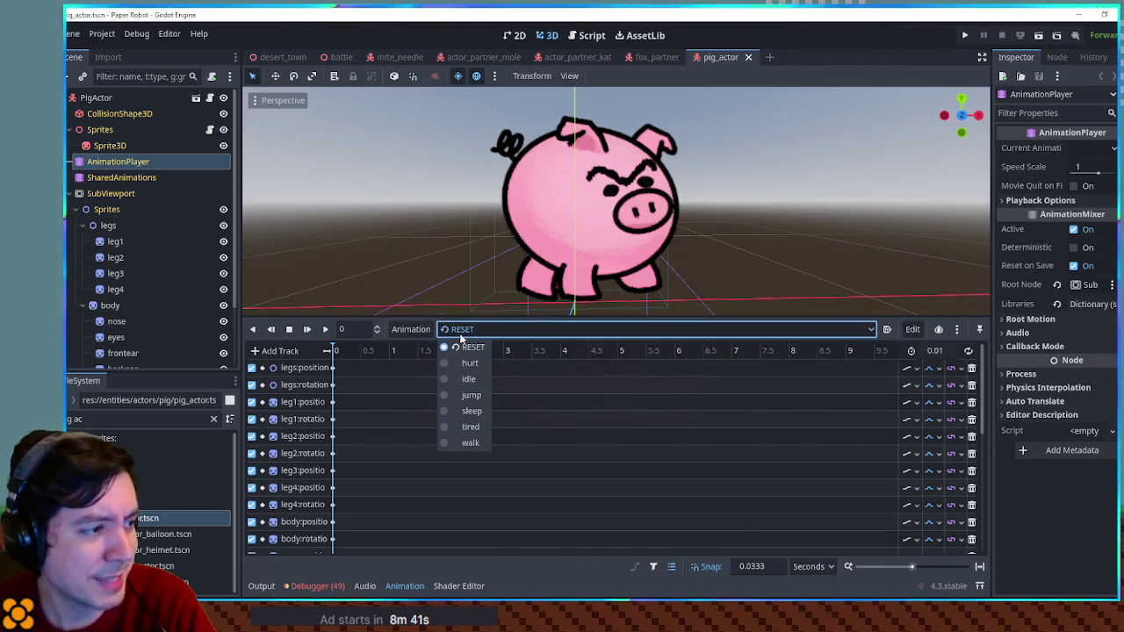
left_click(461, 335)
left_click(461, 335)
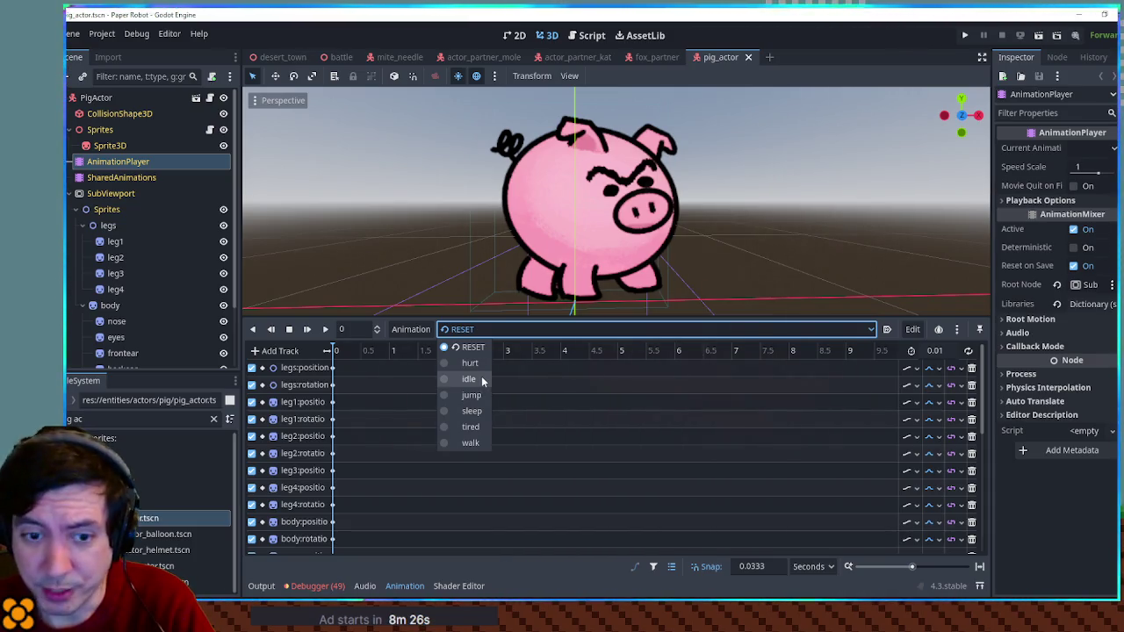
Step: Preview the hurt animation, reset the pig, browse the animation list and close pig_actor
left_click(479, 364)
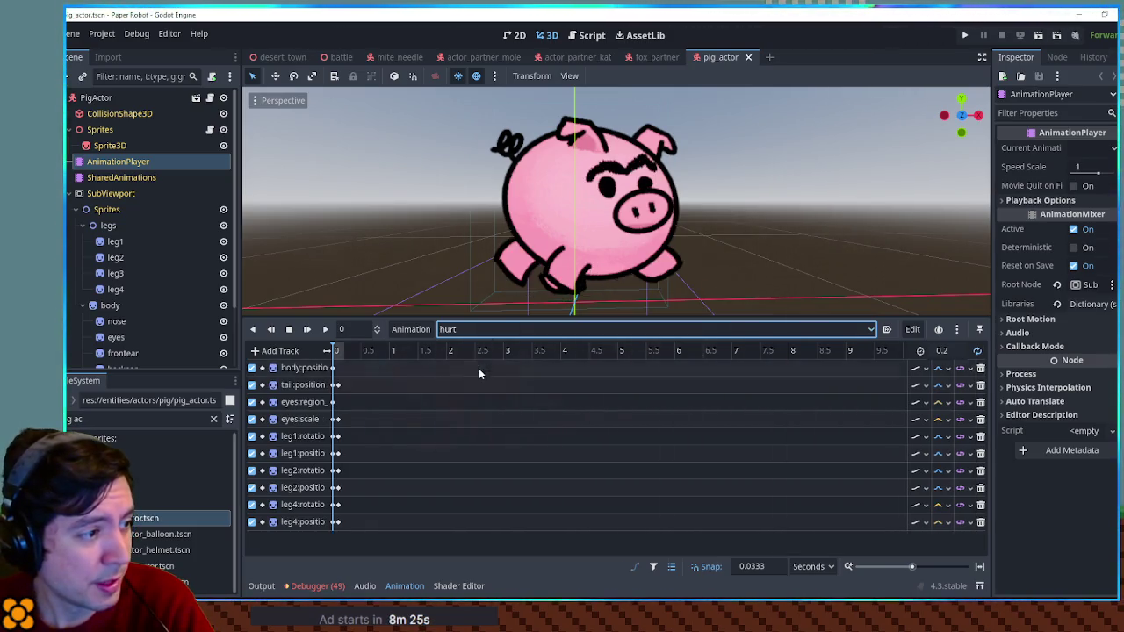
left_click(326, 329)
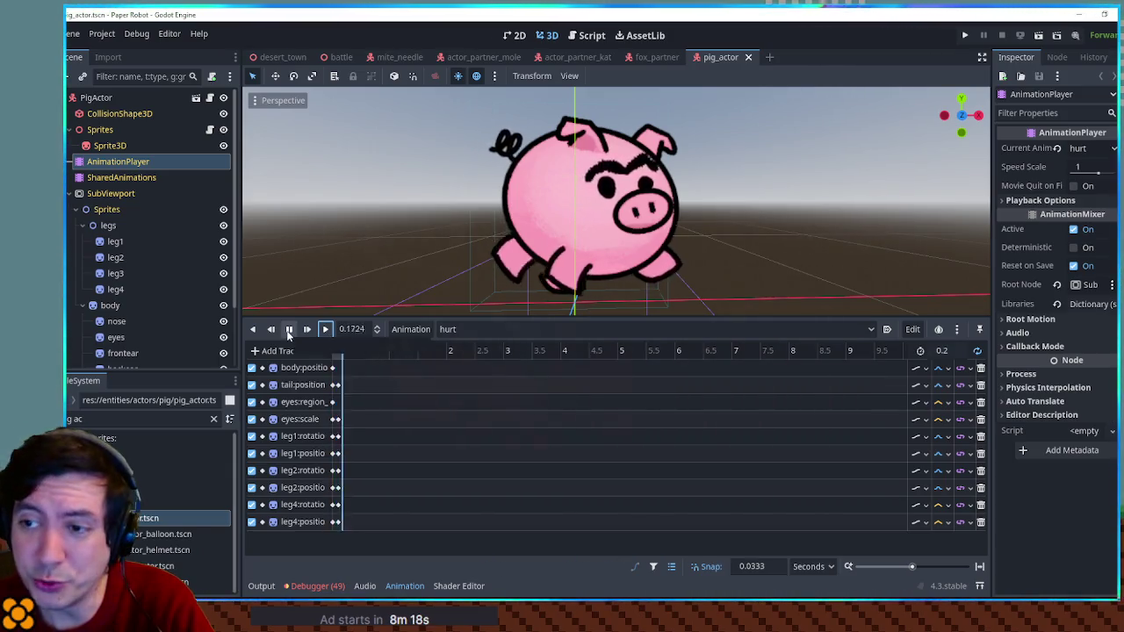
left_click(289, 329)
left_click(444, 330)
left_click(470, 347)
left_click(453, 330)
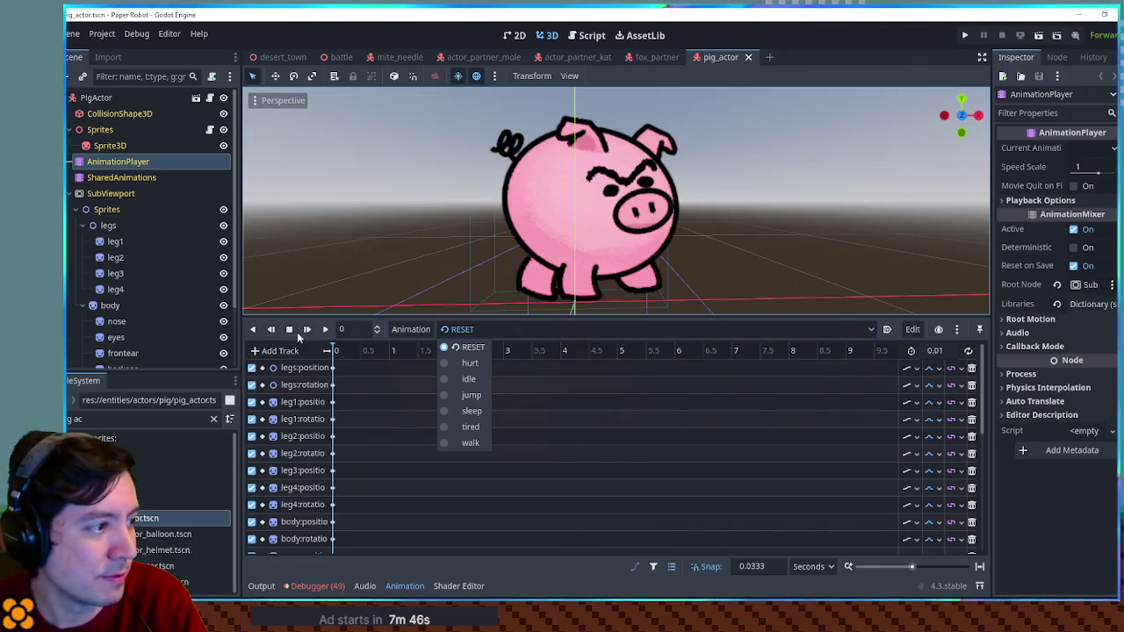
left_click(297, 332)
left_click(657, 57)
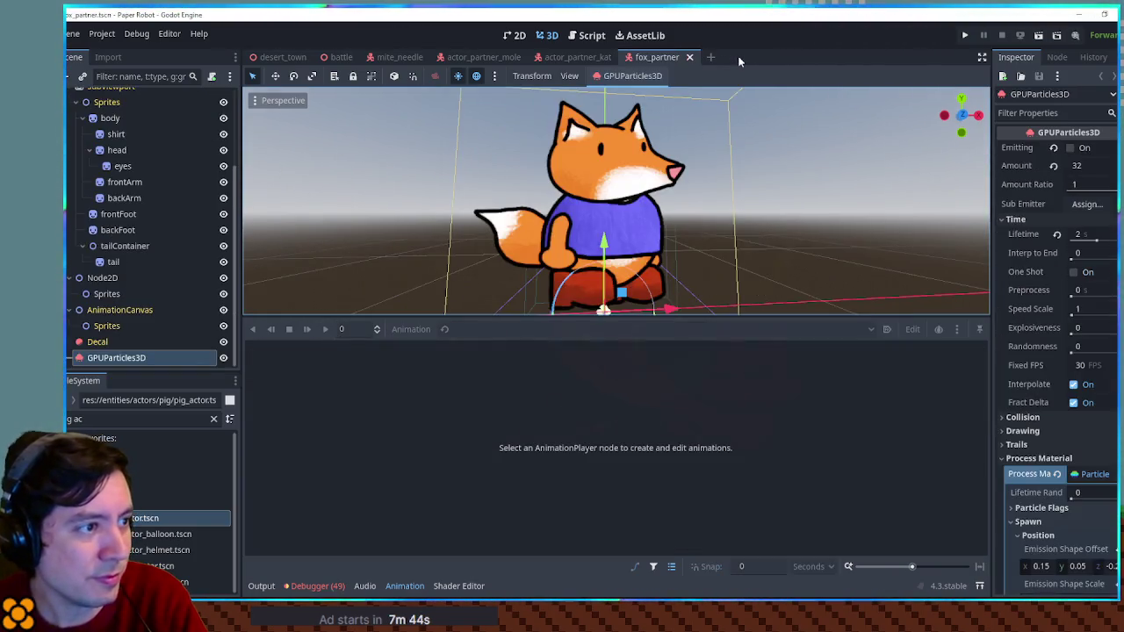
Step: Close the fox and Kat partner scenes, hide the animation timeline, and show the mole's script
left_click(689, 58)
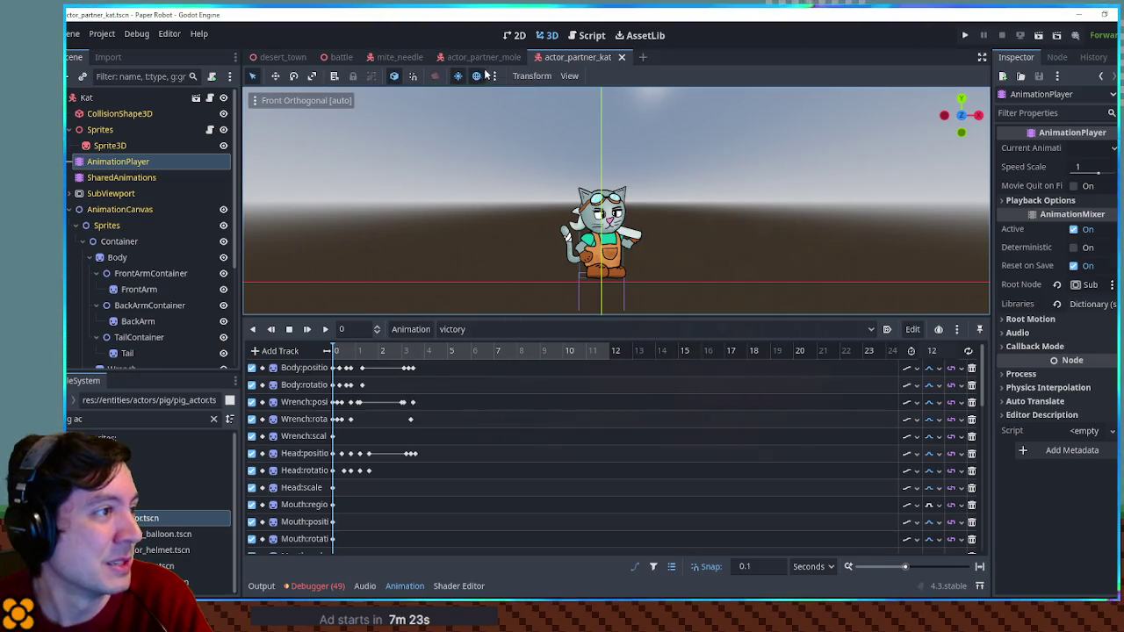
middle_click(556, 56)
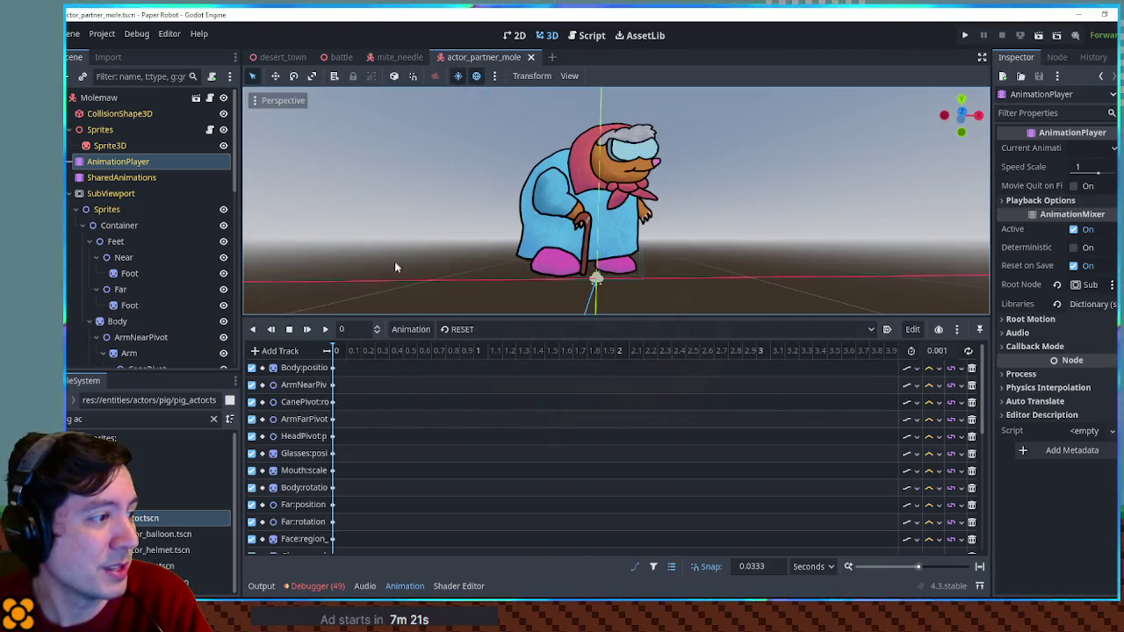
left_click(404, 586)
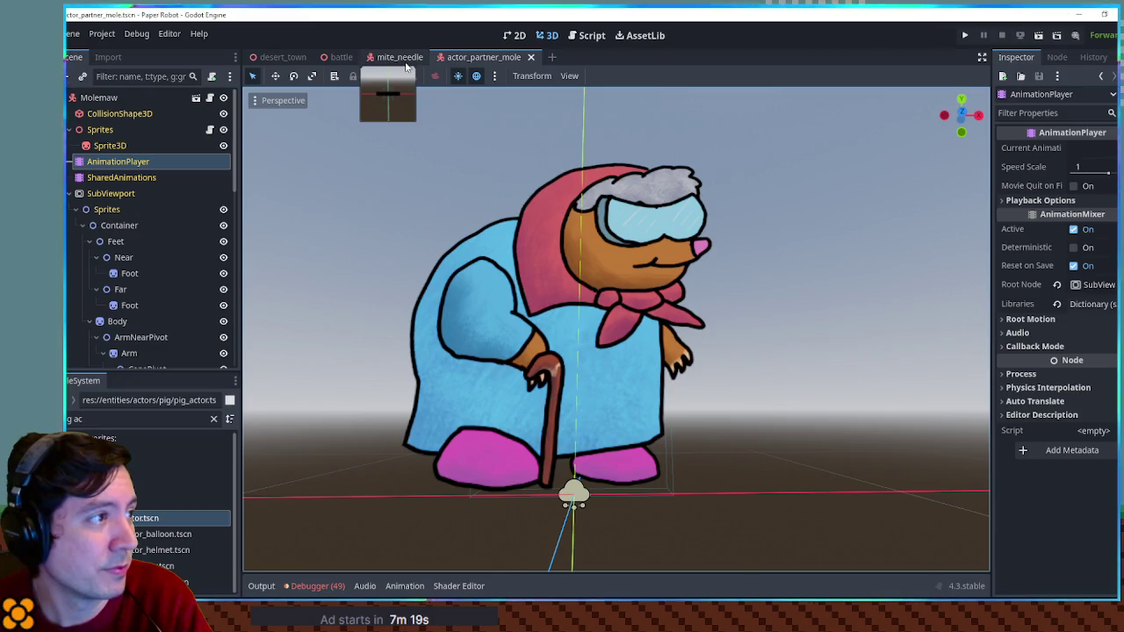
left_click(581, 37)
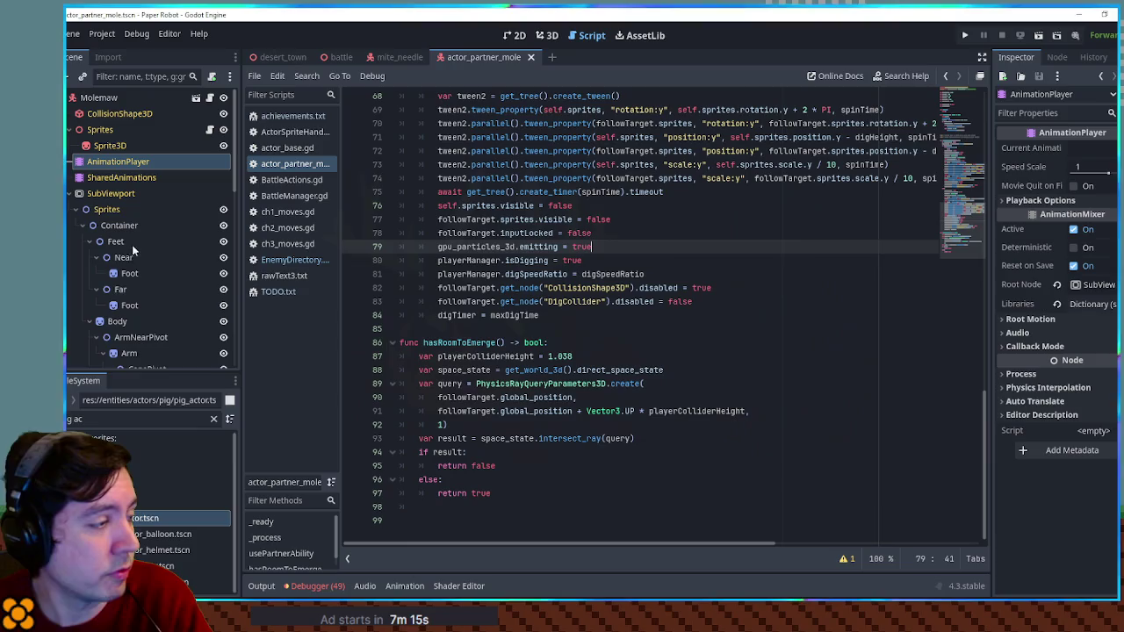
Step: Find partner_moves.gd by searching 'partner' in the FileSystem and open it in the code editor
left_click(141, 419)
type("partner")
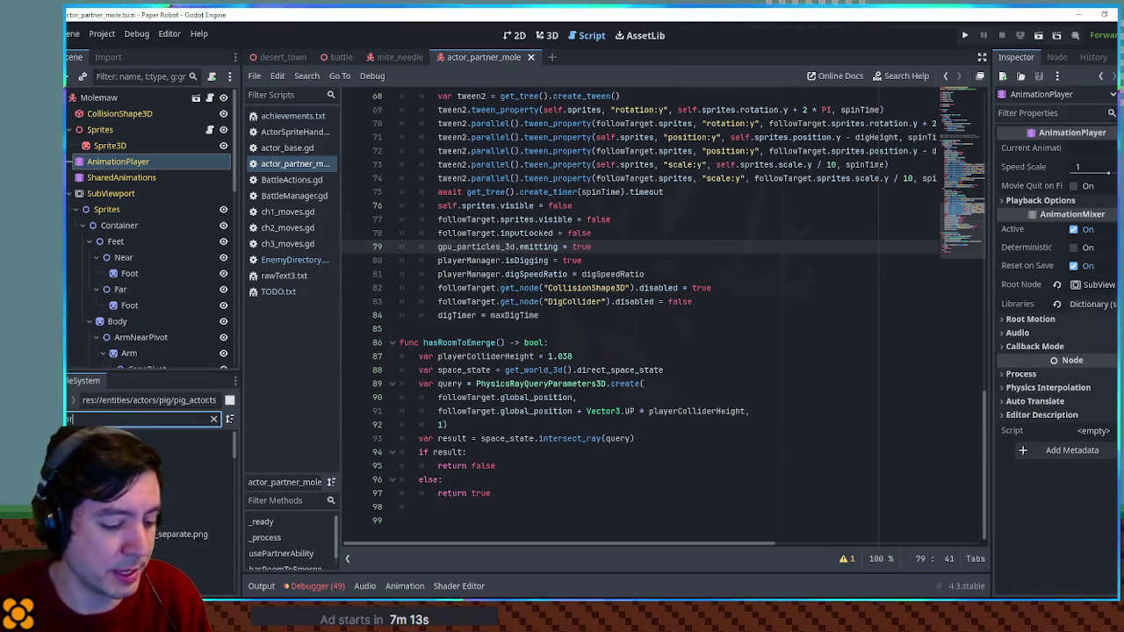
scroll(150, 558, "down", 3)
scroll(149, 492, "down", 1)
double_click(149, 582)
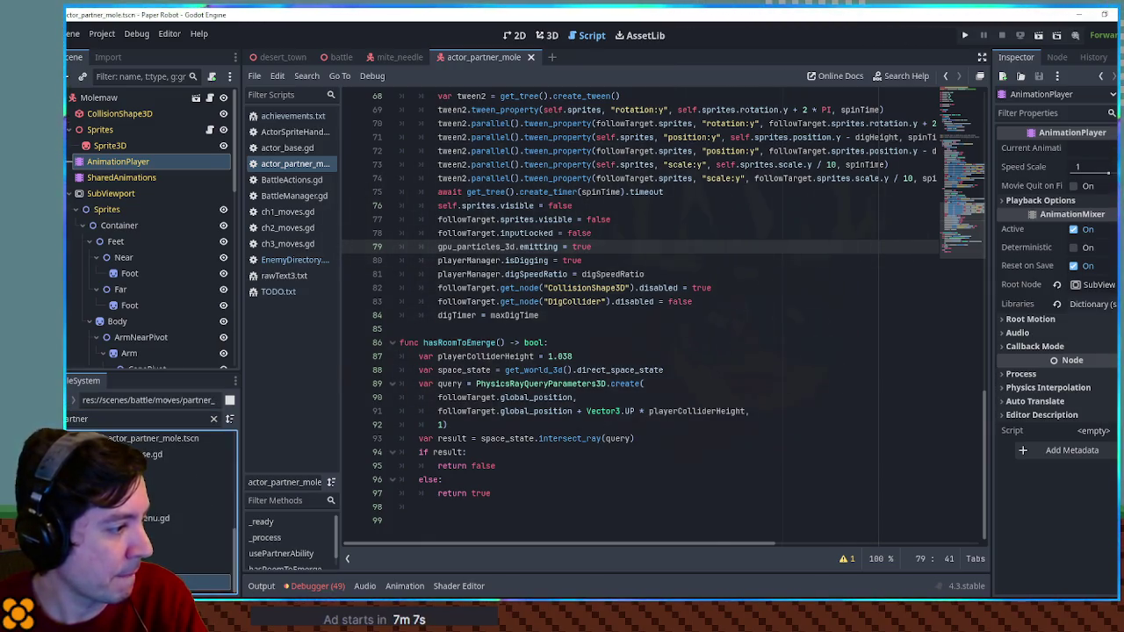
left_click(967, 255)
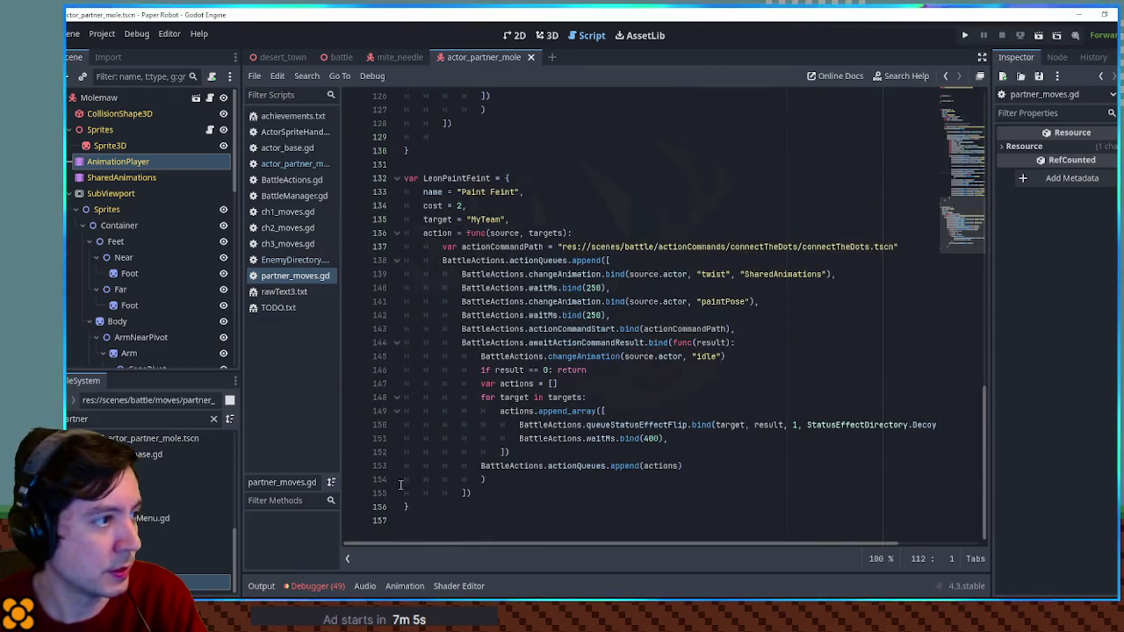
Step: Fold the move blocks, then select and duplicate the LeonPaintFeint block
left_click_drag(421, 506, 447, 149)
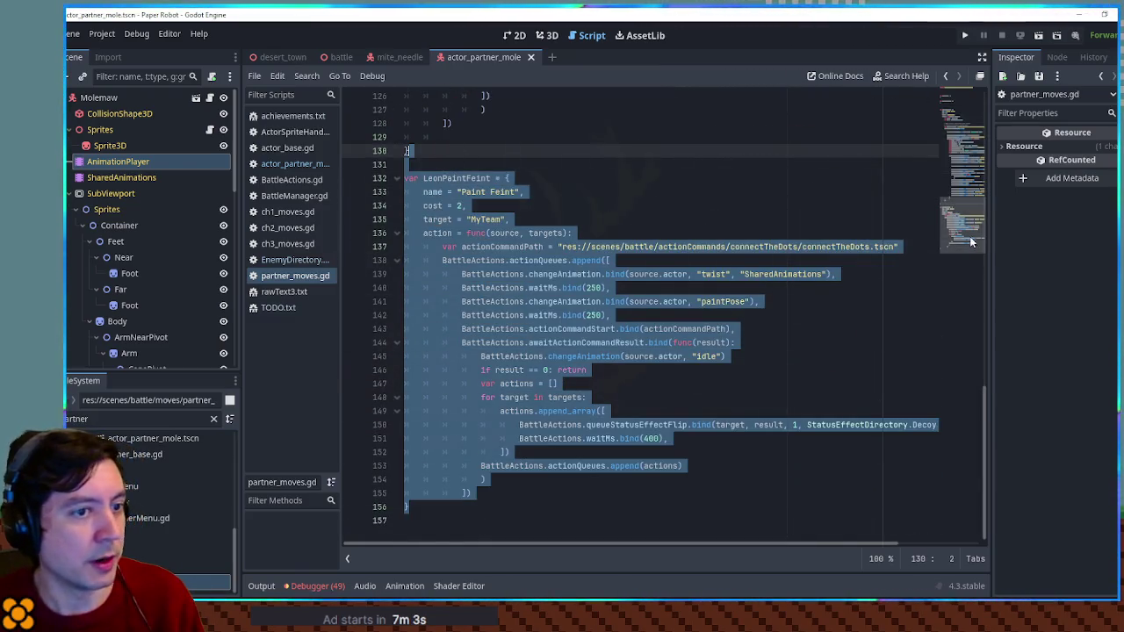
scroll(970, 238, "up", 20)
scroll(977, 145, "down", 3)
scroll(977, 143, "up", 5)
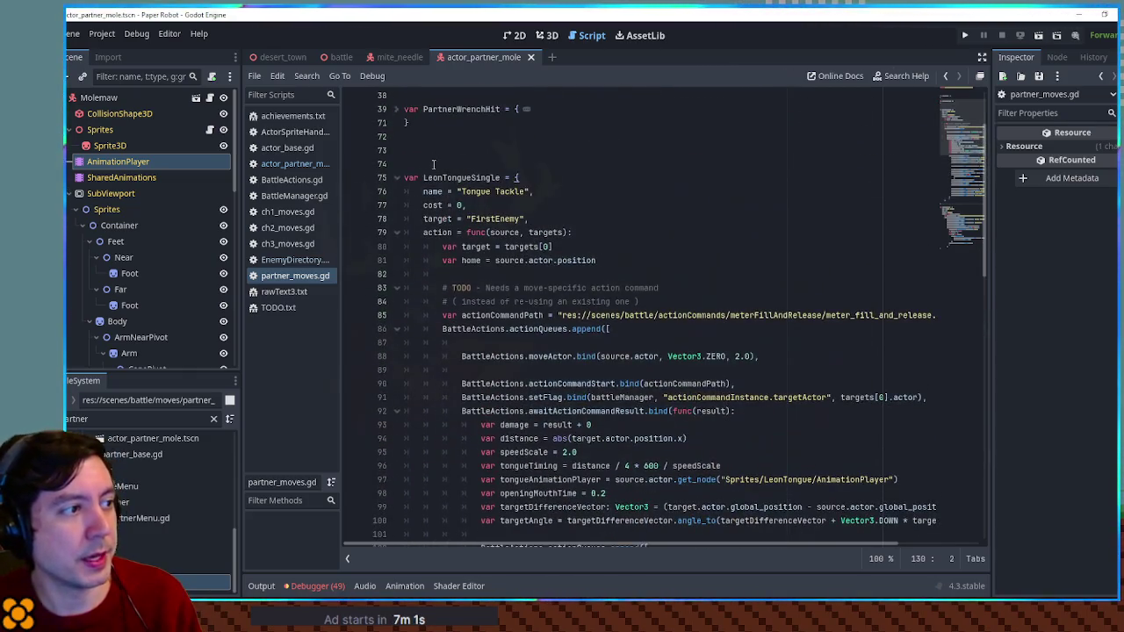
left_click(397, 181)
left_click(396, 237)
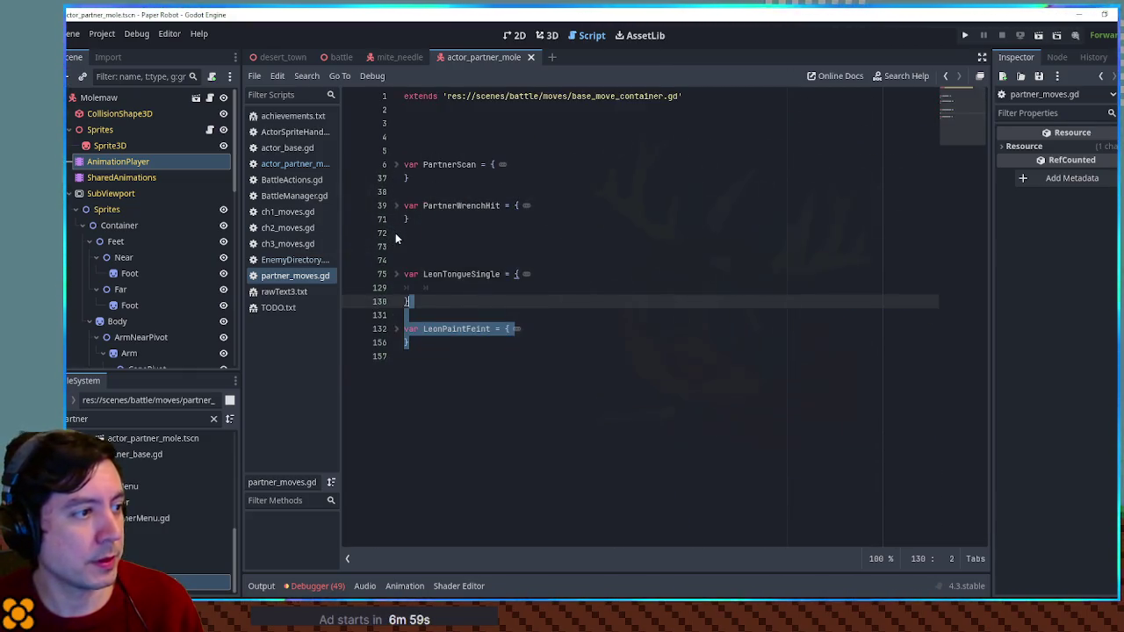
left_click(473, 289)
left_click(446, 358)
left_click_drag(446, 360, 438, 302)
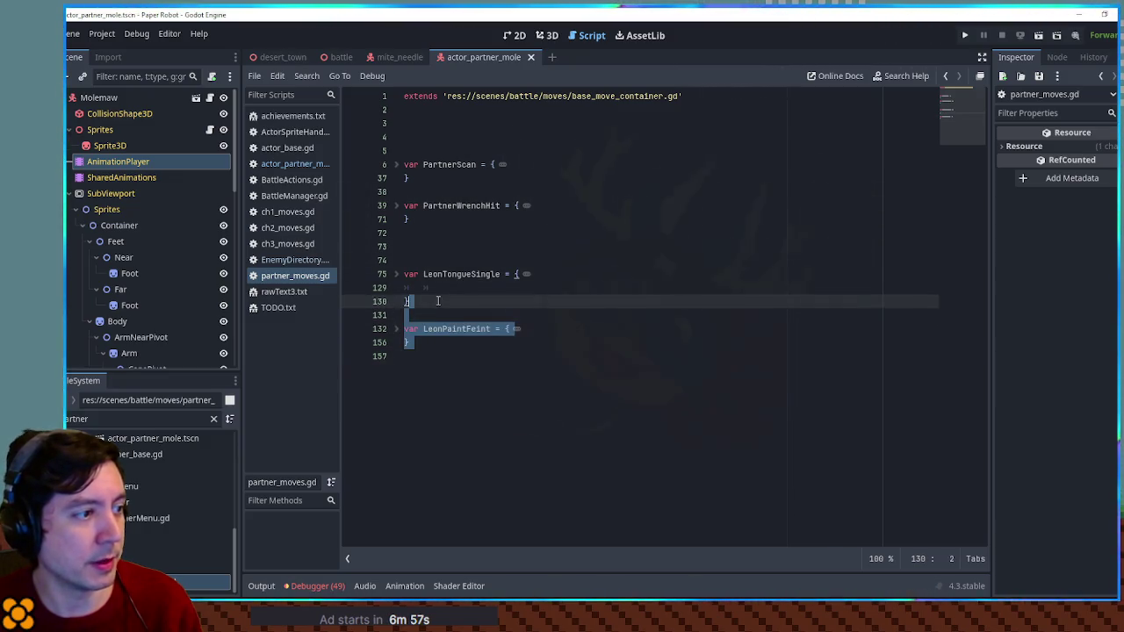
key("ctrl+shift+d")
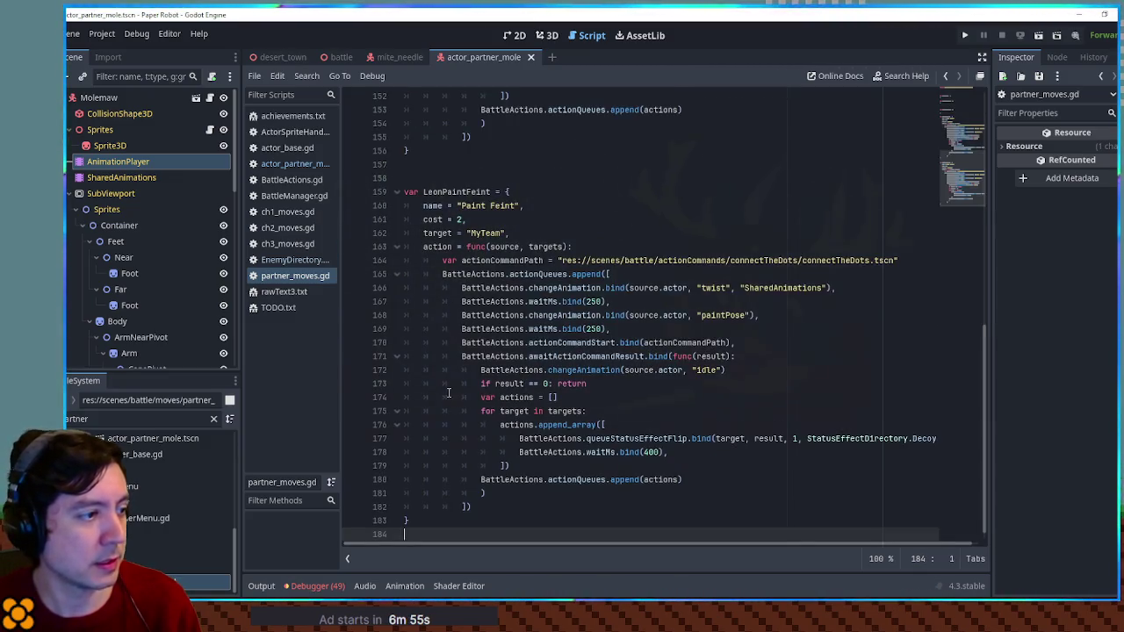
Step: Rename the duplicated block's variable to MoleDigAttack and select its copied Paint Feint display name
scroll(446, 364, "up", 10)
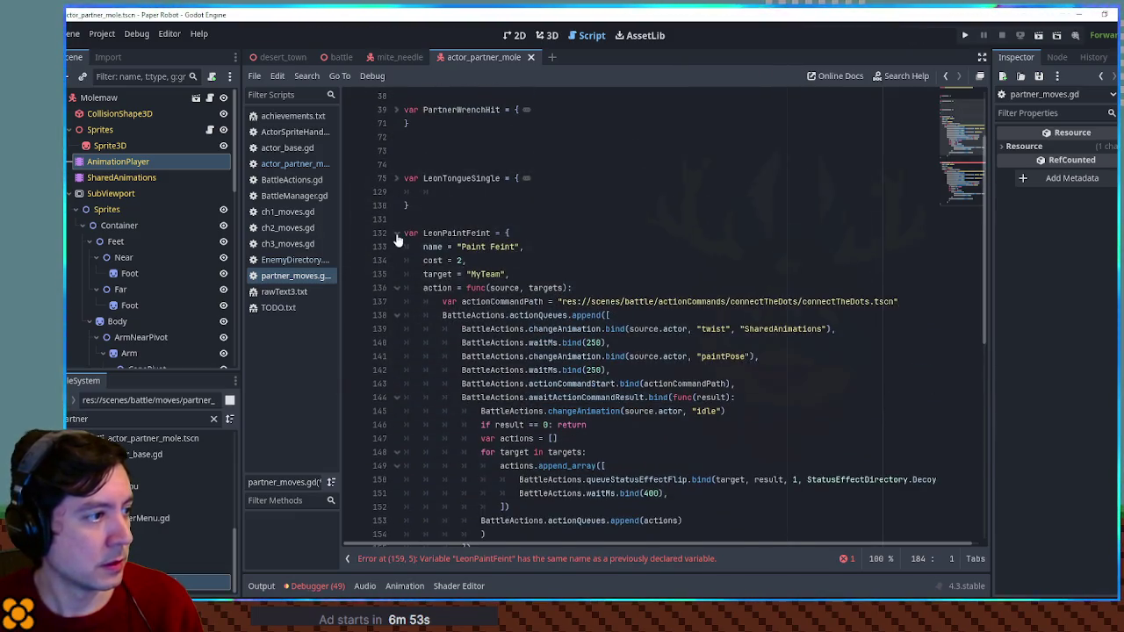
left_click(396, 233)
double_click(456, 287)
type("MoleDigAtt")
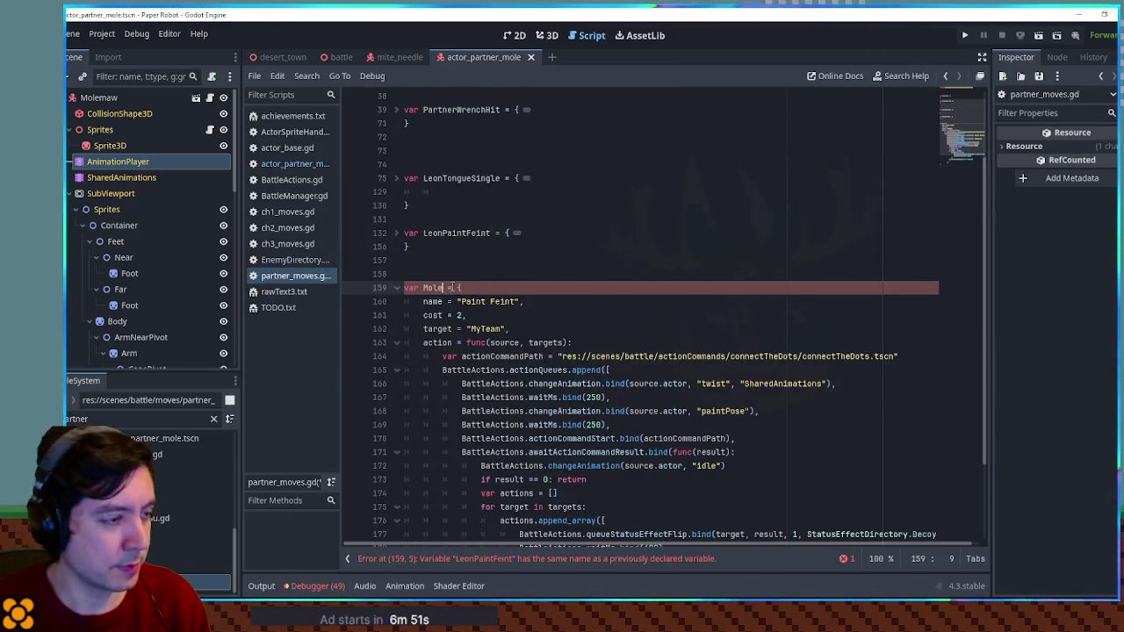
type("ack")
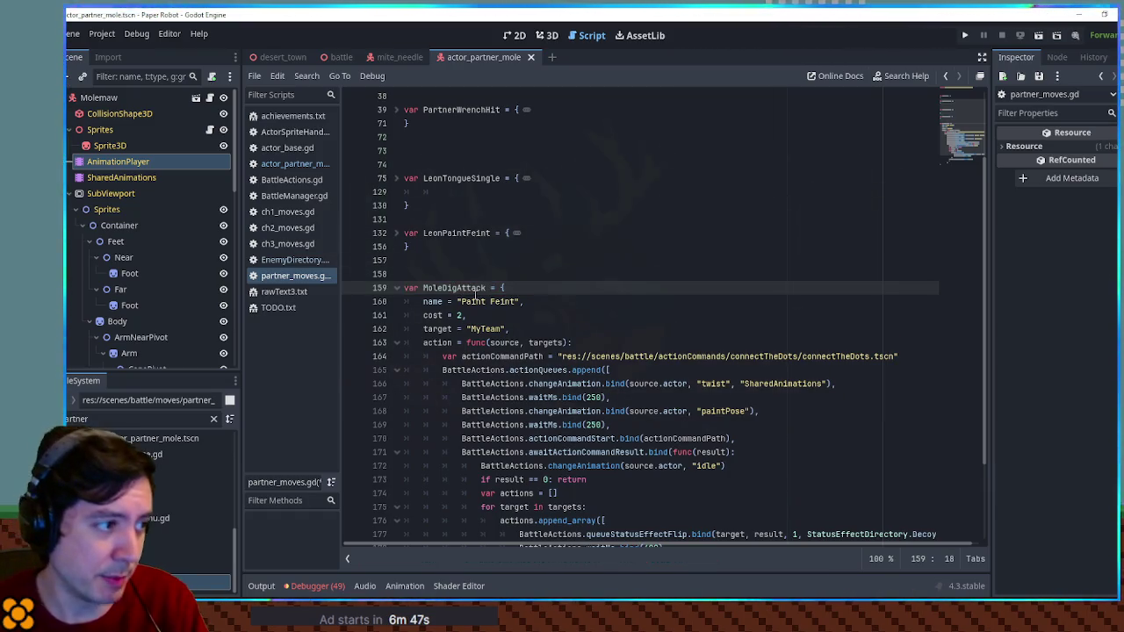
left_click(489, 301)
left_click_drag(516, 301, 461, 302)
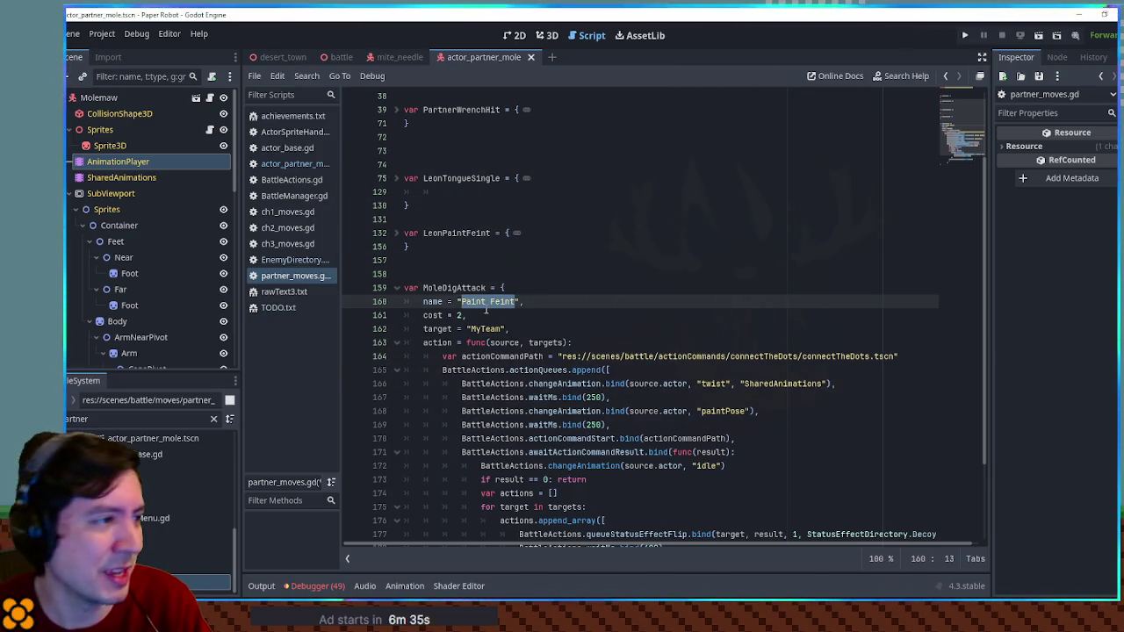
Step: Delete the TODO comment lines from the LeonTongueSingle block
left_click(397, 178)
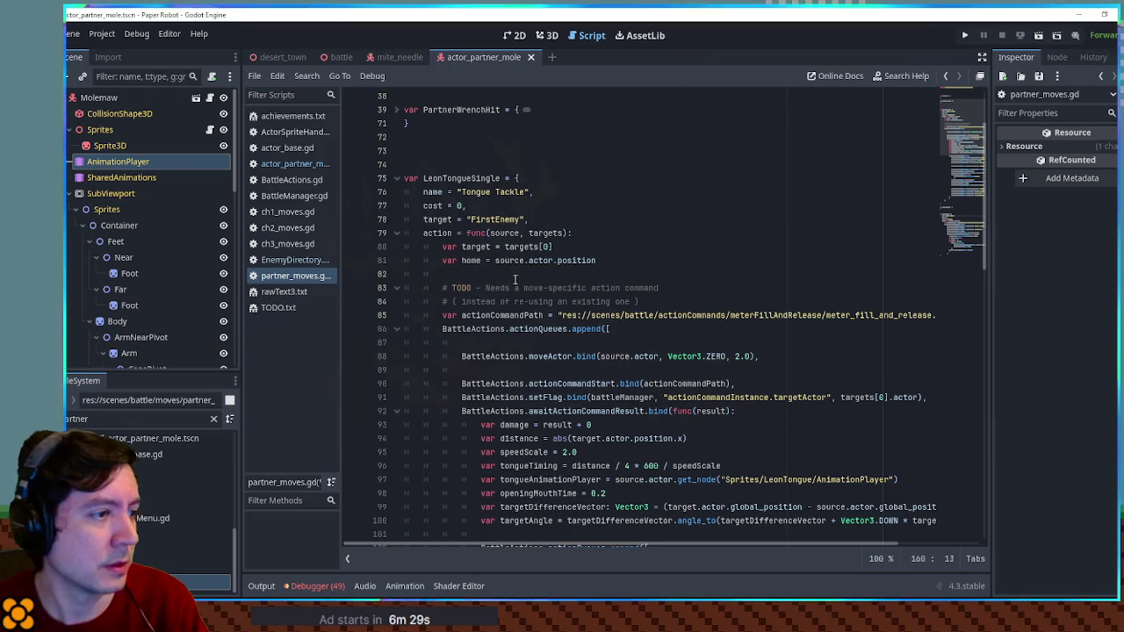
left_click_drag(515, 276, 443, 315)
key("BackSpace")
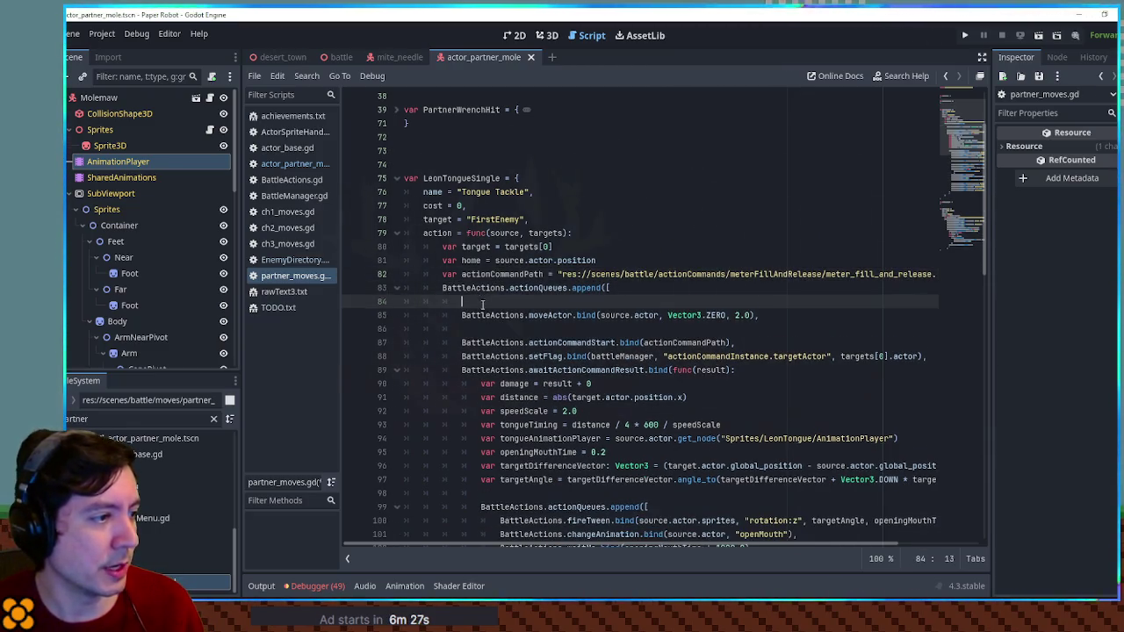
left_click(397, 179)
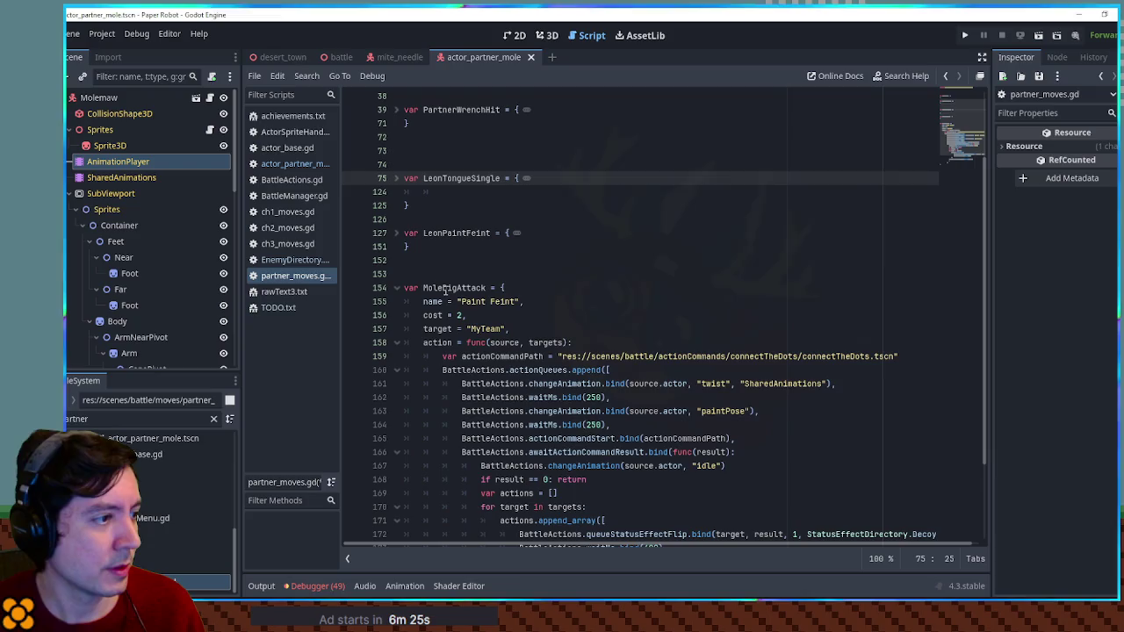
left_click_drag(462, 301, 517, 302)
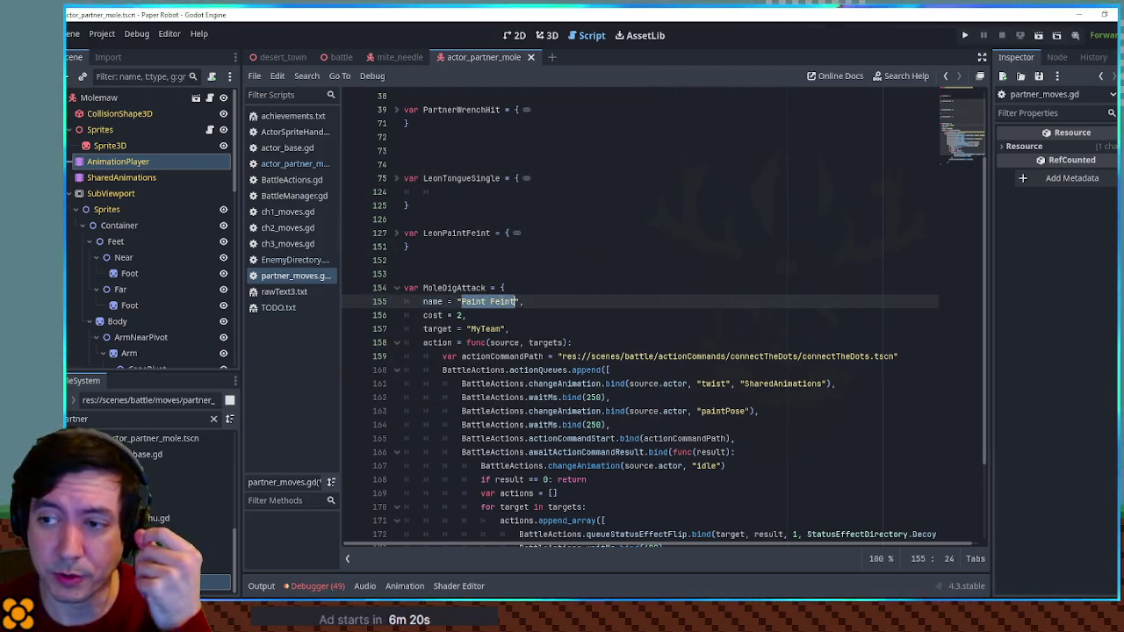
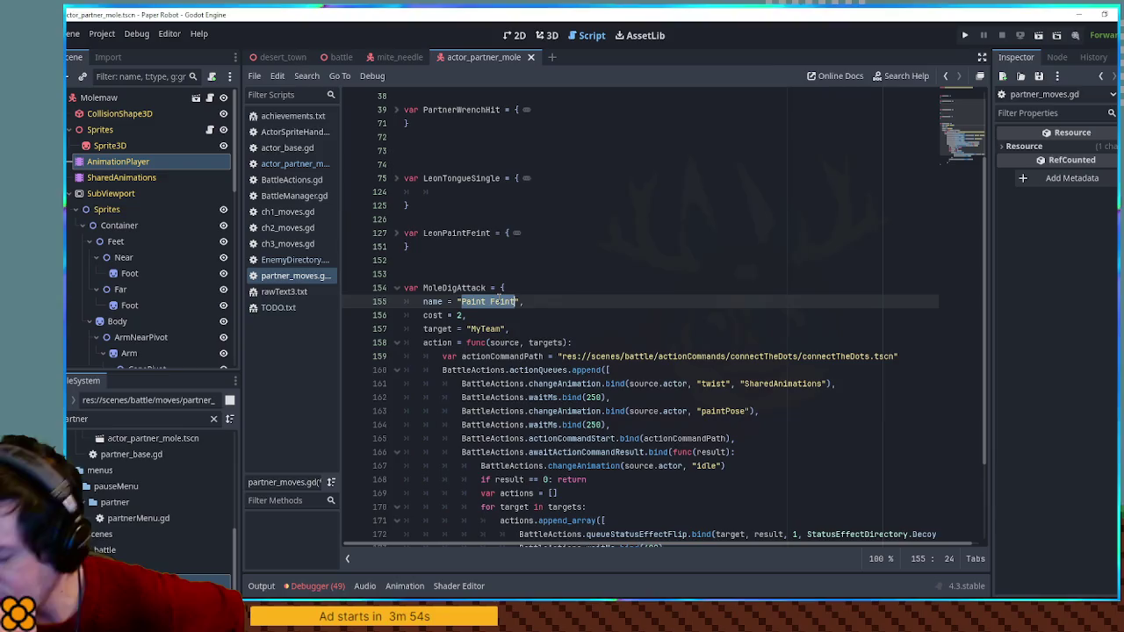
Step: Add '# TODO - ACTION COMMAND' and '# 3-lane avoid obstacles' comments above MoleDigAttack
left_click(552, 283)
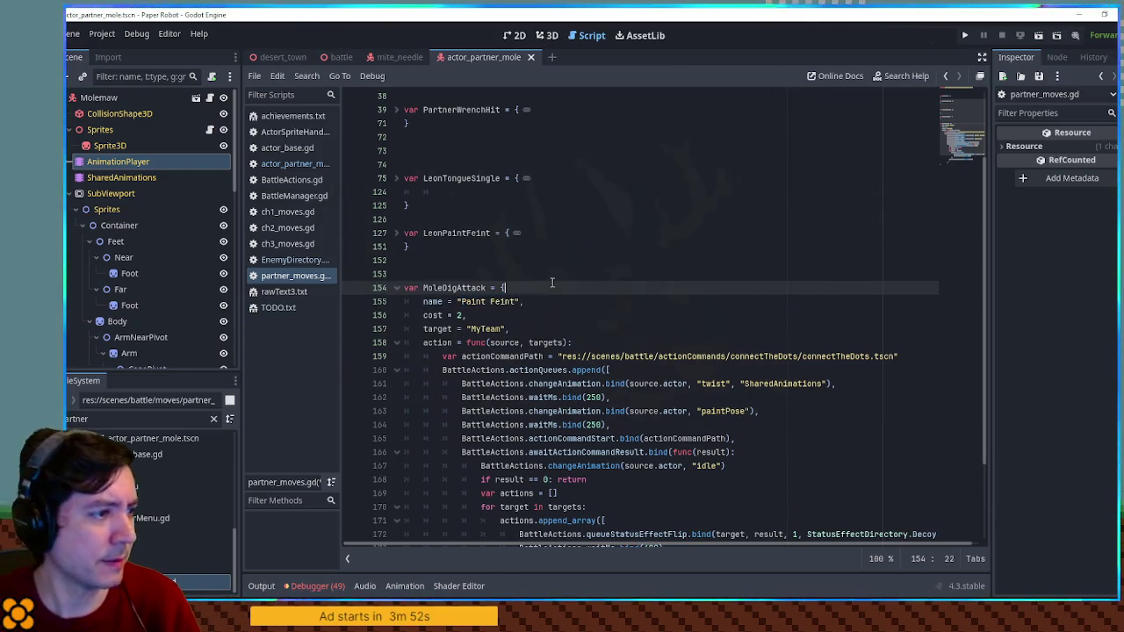
left_click(554, 273)
key("Return")
key("Return")
key("Up")
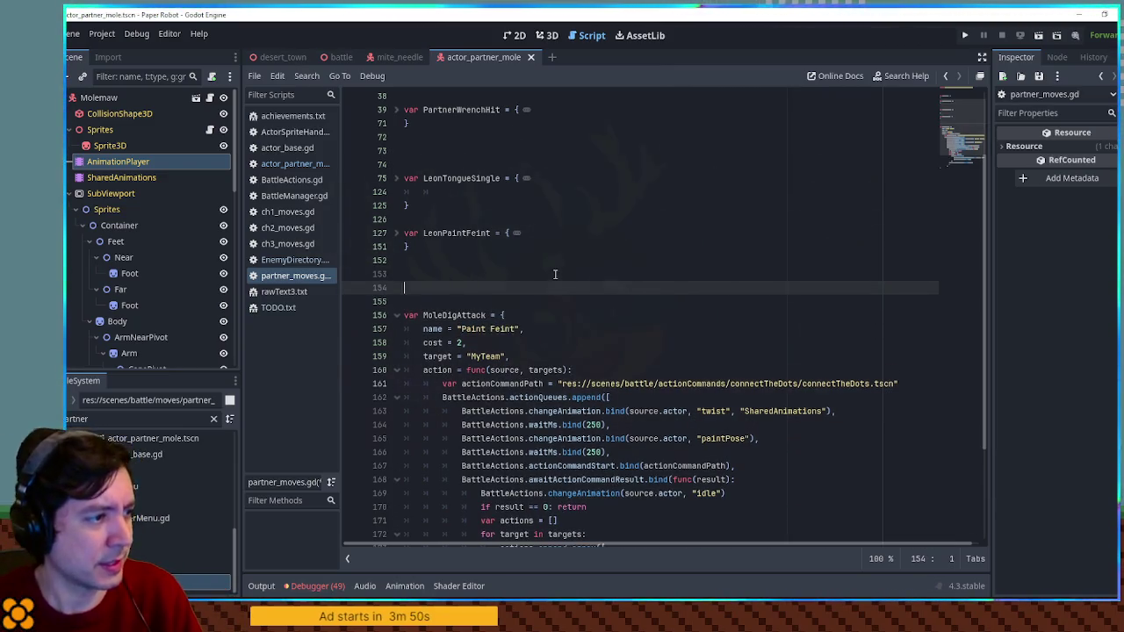
type("# TODO - ACTION COMMAN")
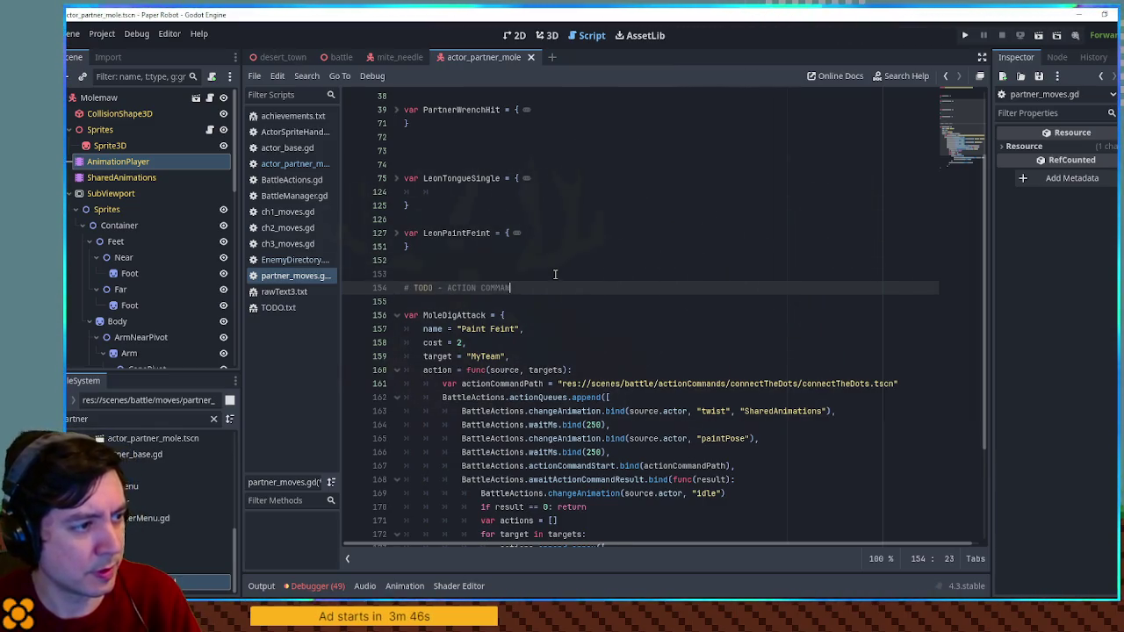
type("D")
key("Return")
type("# 3-lane avoid obstacles")
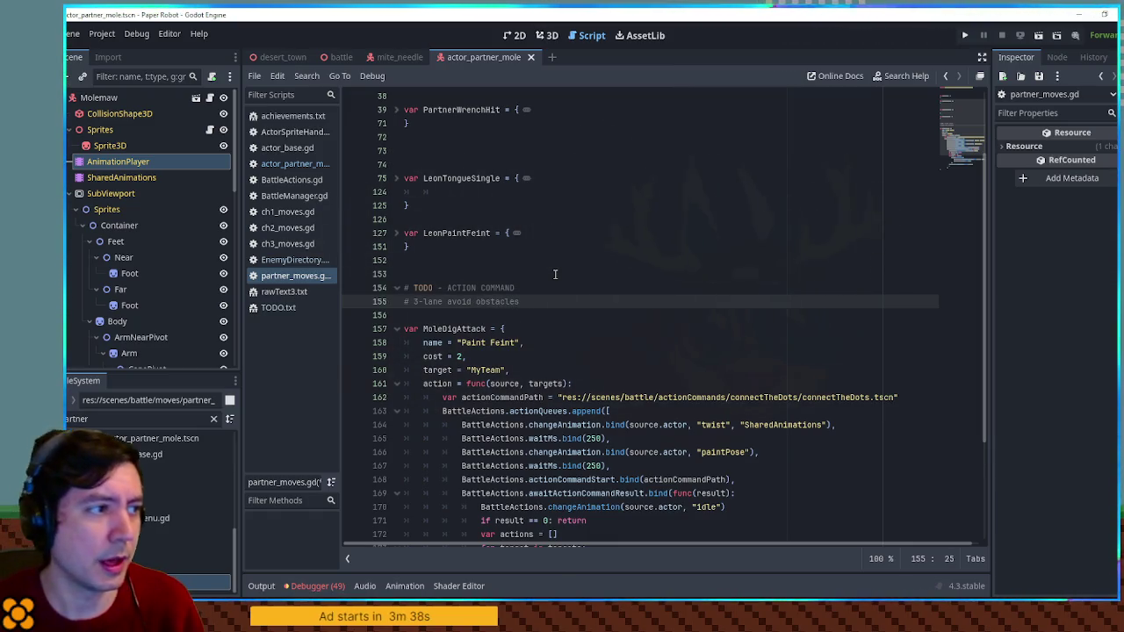
left_click(396, 178)
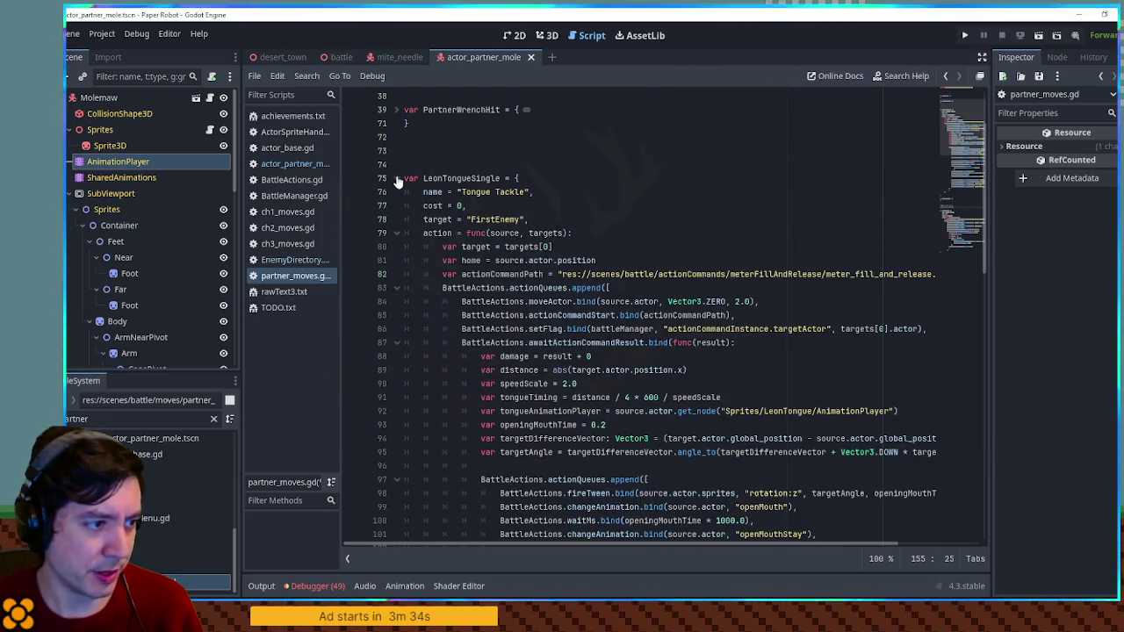
Step: Expand the PartnerScan move at the top of partner_moves.gd to show its scanner action command path
left_click(396, 178)
scroll(396, 181, "up", 2)
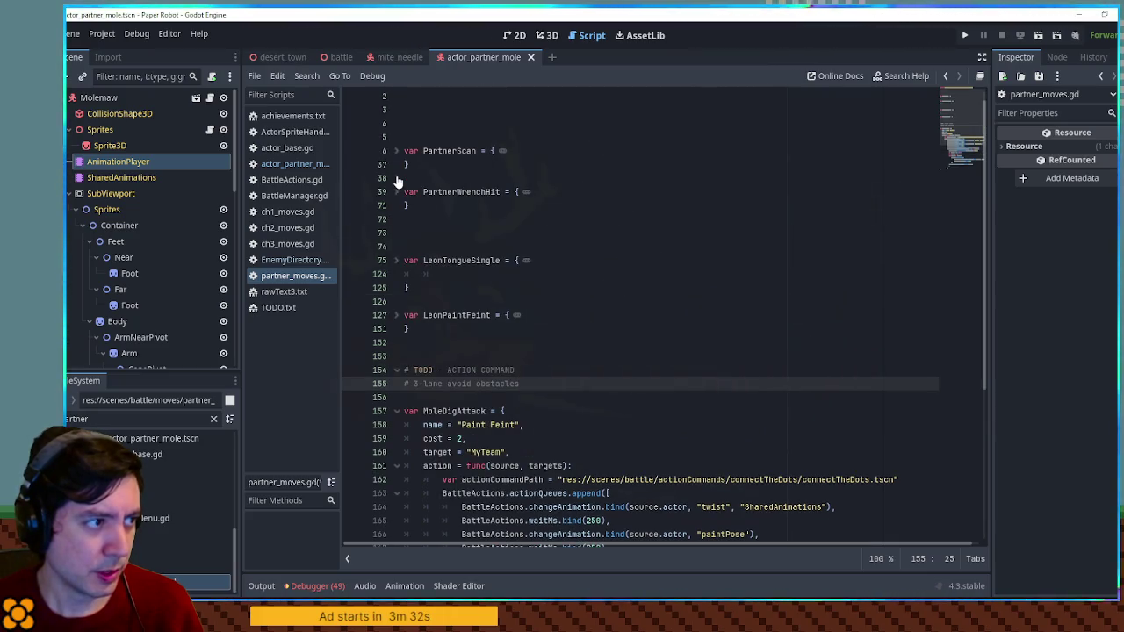
scroll(396, 201, "up", 1)
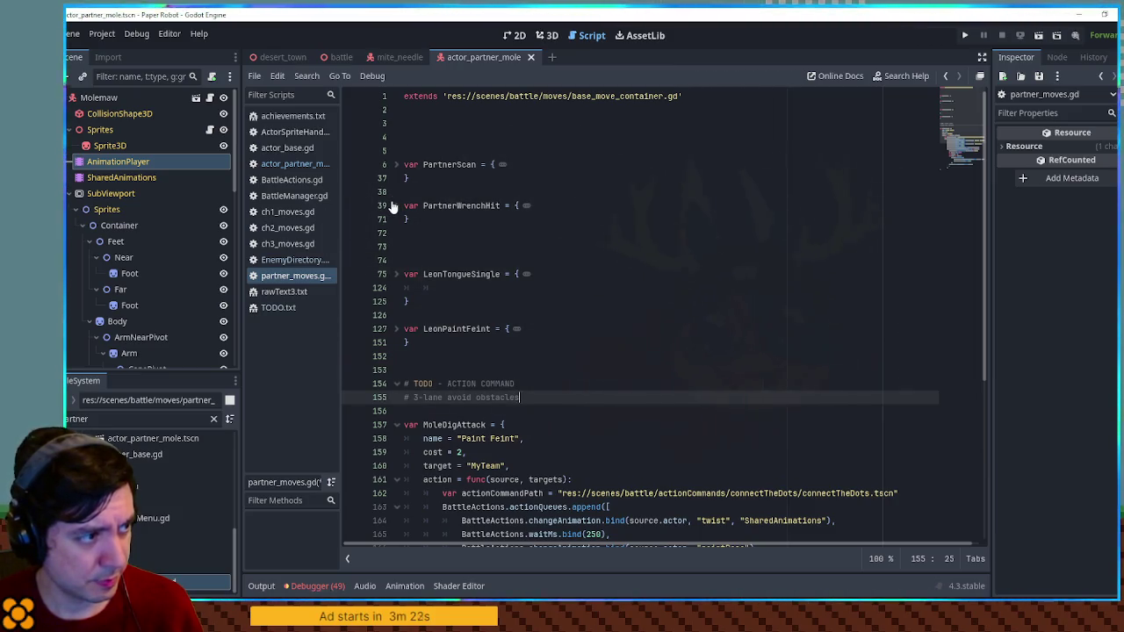
scroll(391, 206, "down", 6)
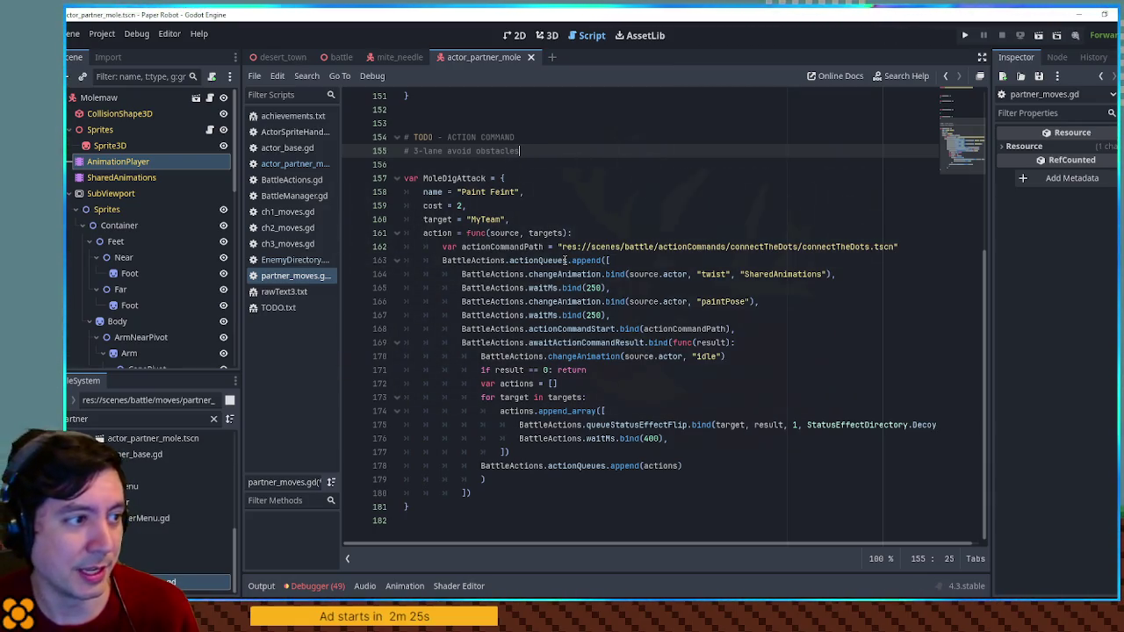
scroll(565, 260, "up", 6)
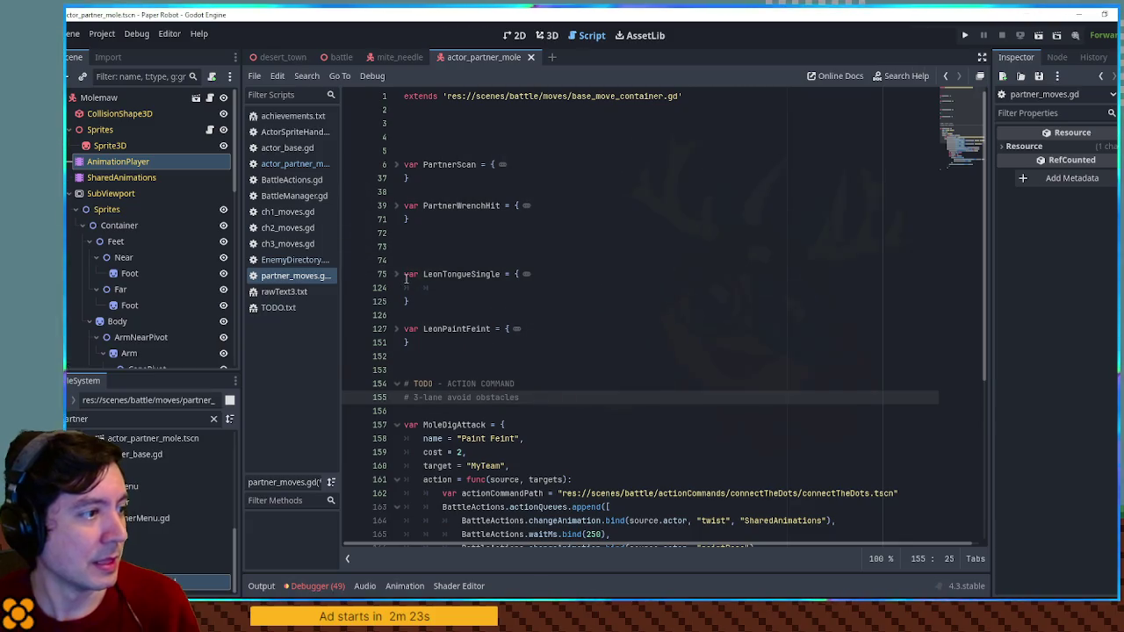
left_click(397, 165)
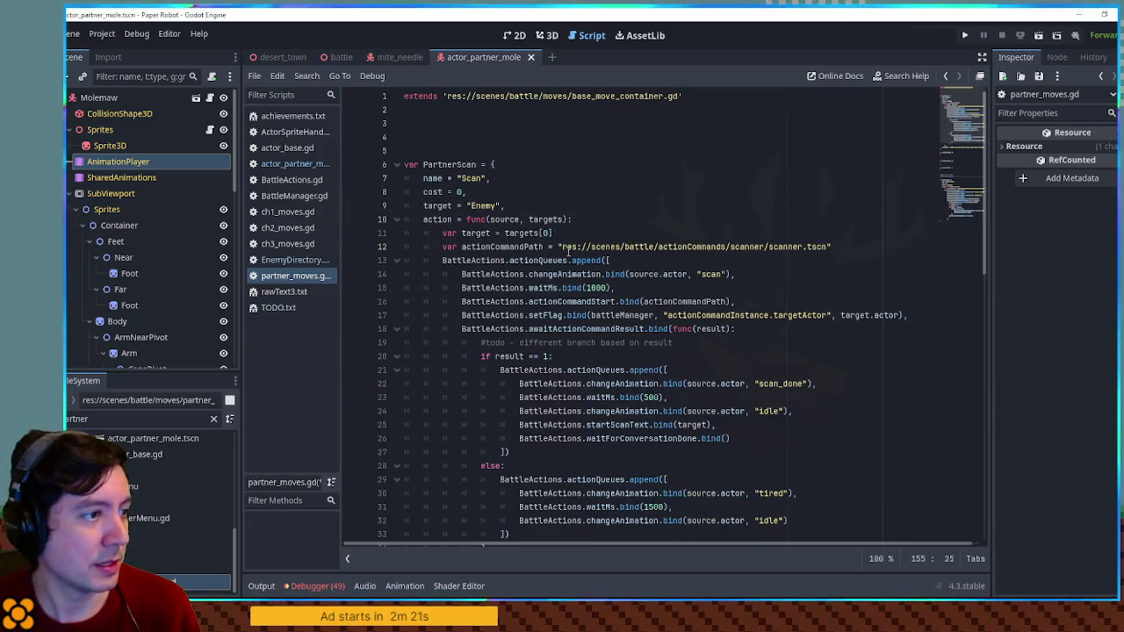
Step: Replace MoleDigAttack's action command with PartnerScan's scanner action command path
left_click_drag(562, 246, 823, 246)
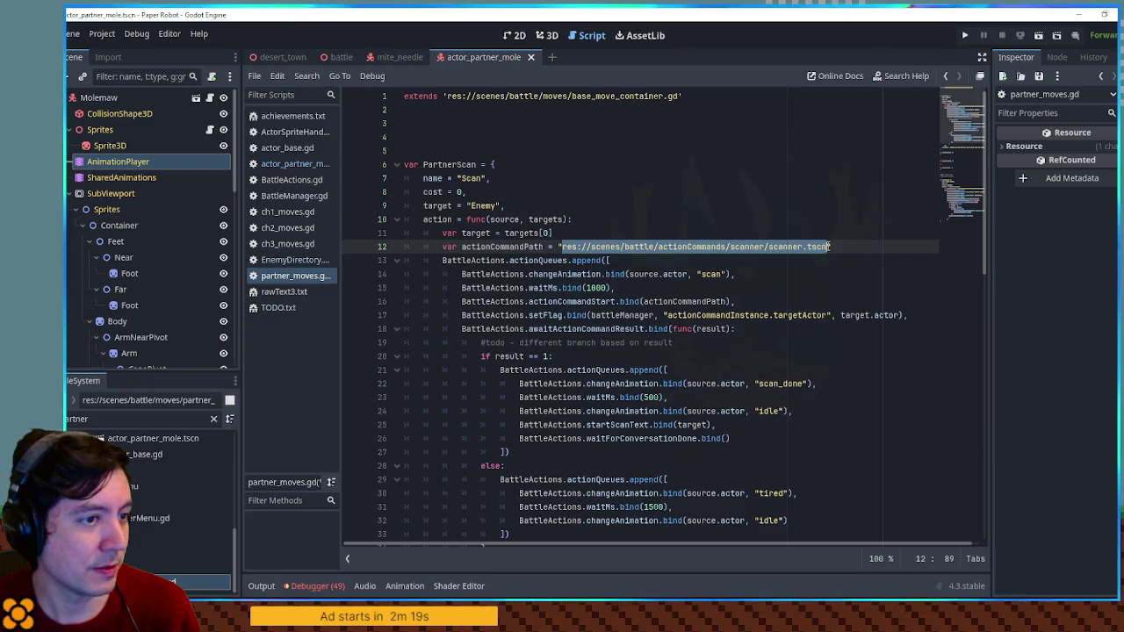
left_click(397, 165)
scroll(483, 413, "down", 3)
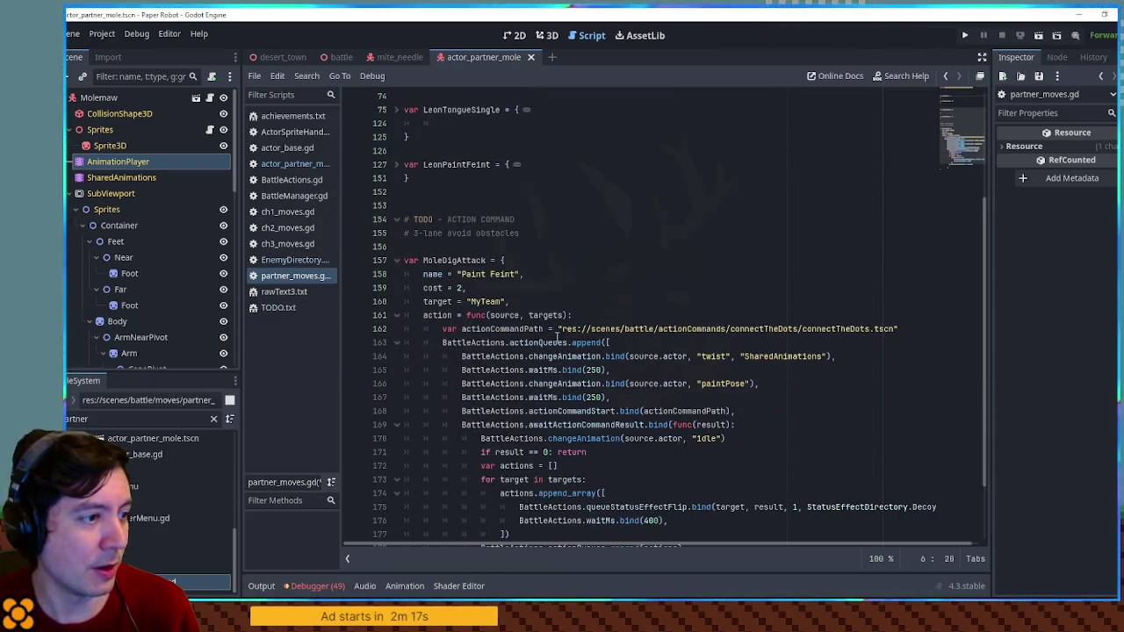
left_click_drag(562, 329, 894, 329)
type("res://scenes/battle/actionCommands/scanner/scanner.tscn")
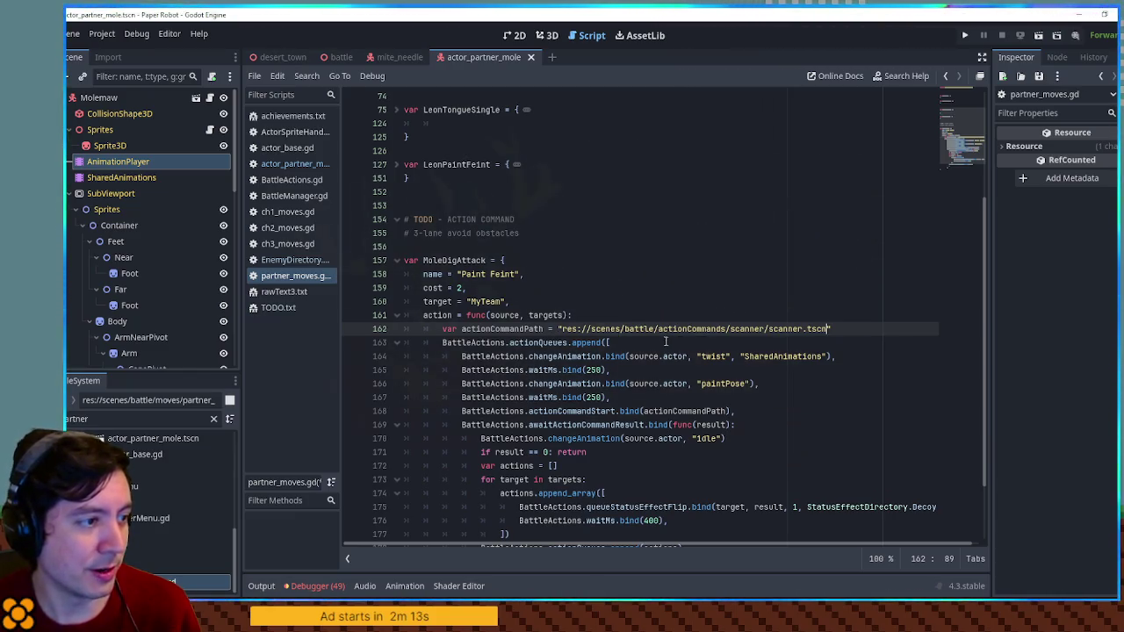
Step: Delete MoleDigAttack's old animation and action steps, leaving an empty action queue
scroll(667, 342, "down", 2)
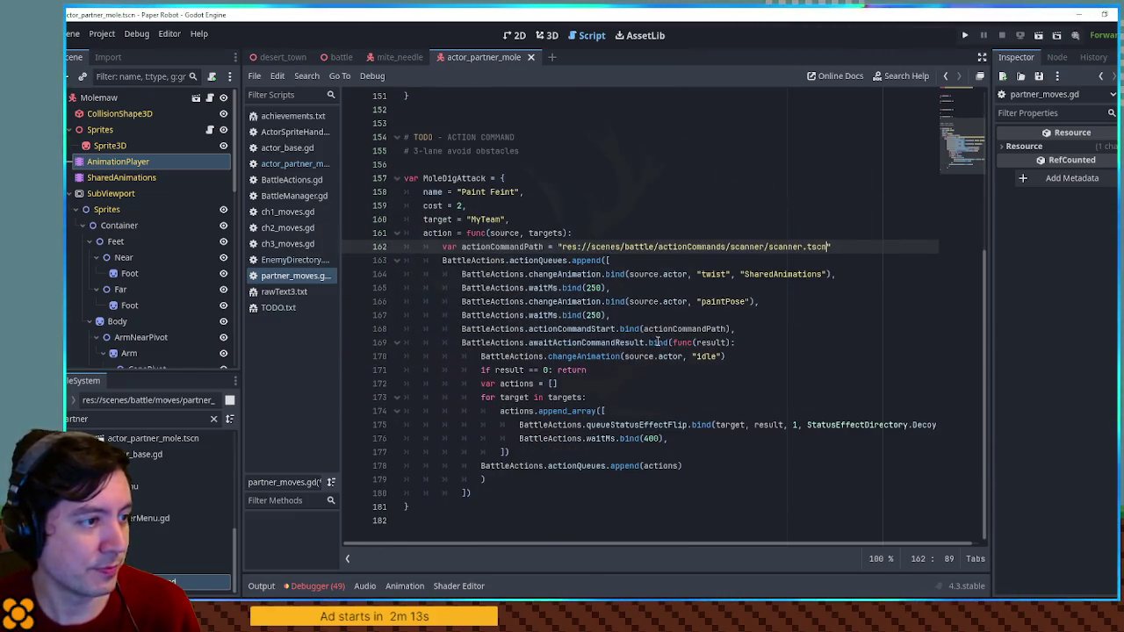
double_click(564, 275)
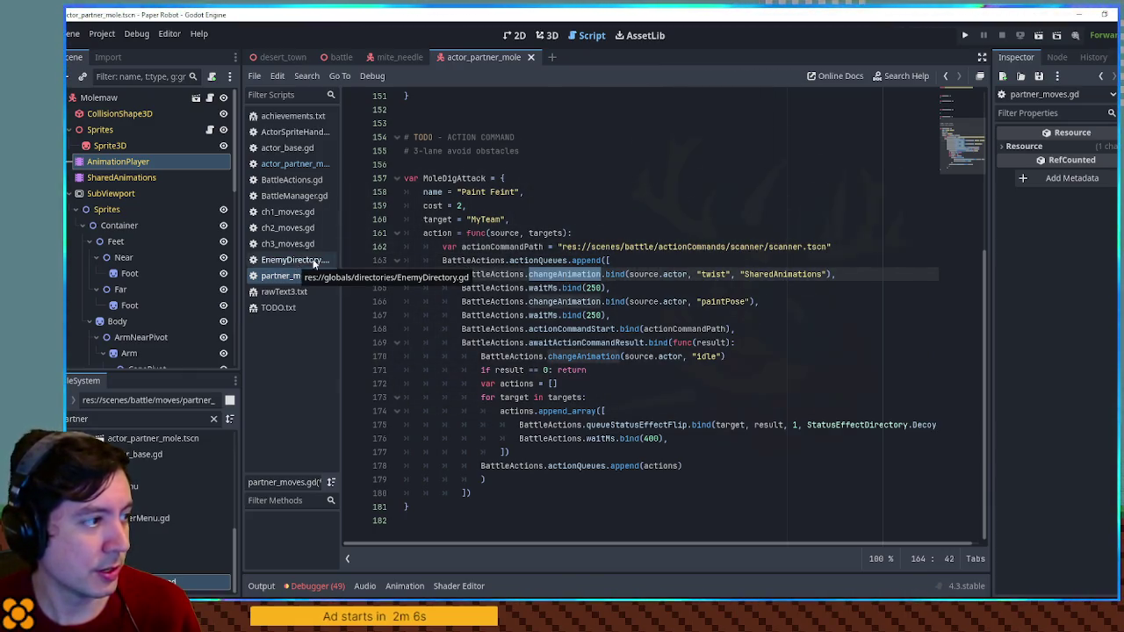
double_click(454, 178)
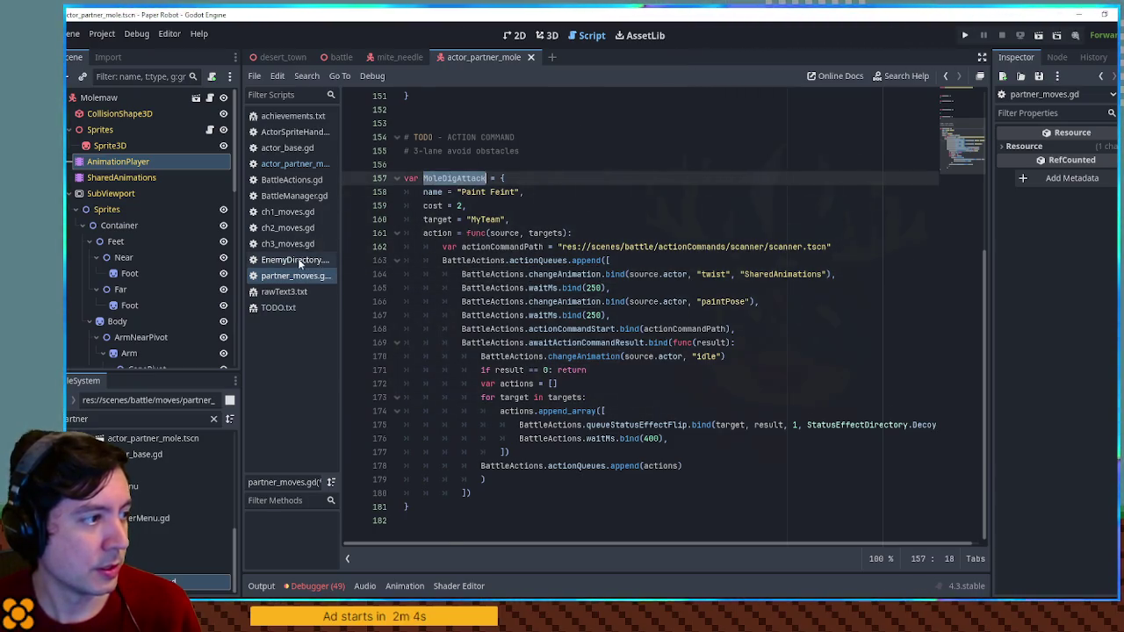
left_click(296, 259)
double_click(514, 314)
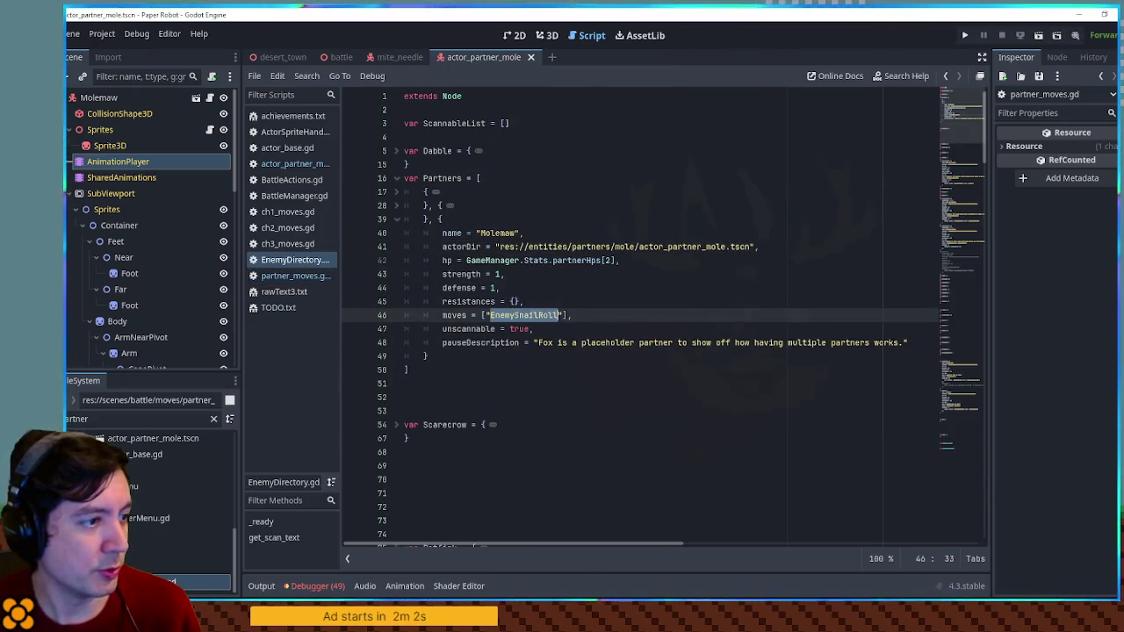
left_click(277, 278)
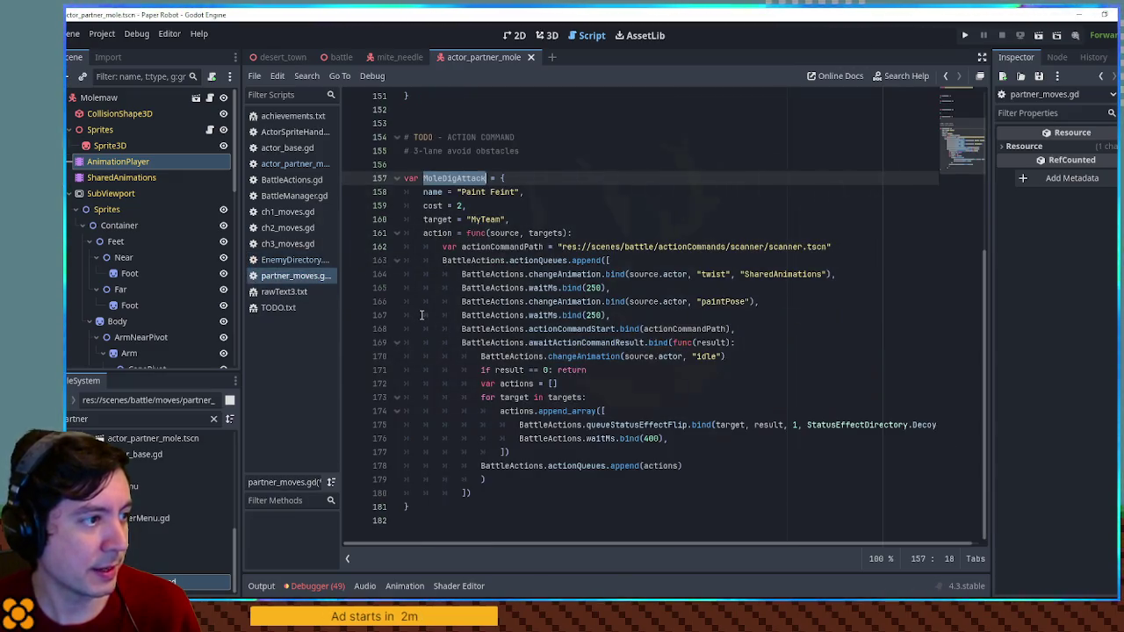
mouse_move(461, 274)
left_mouse_down()
mouse_move(536, 439)
mouse_move(593, 480)
left_mouse_up()
key("Delete")
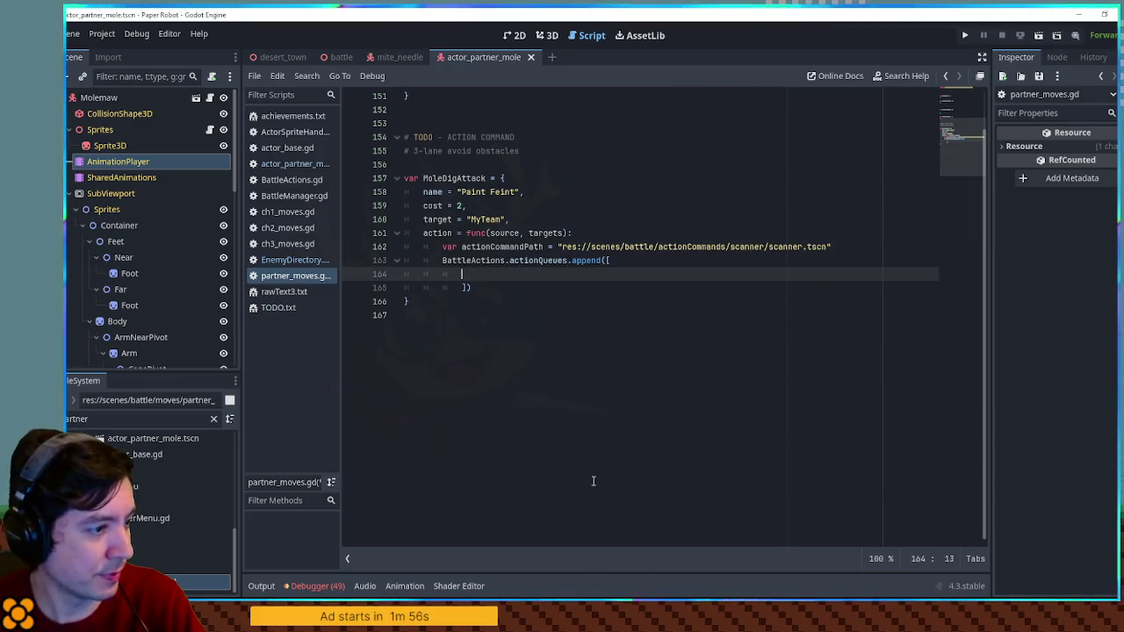
Step: Paste a copy of the MoleDigAttack block below the original
mouse_move(431, 303)
left_mouse_down()
mouse_move(405, 261)
mouse_move(404, 179)
mouse_move(464, 289)
left_mouse_up()
left_click(443, 347)
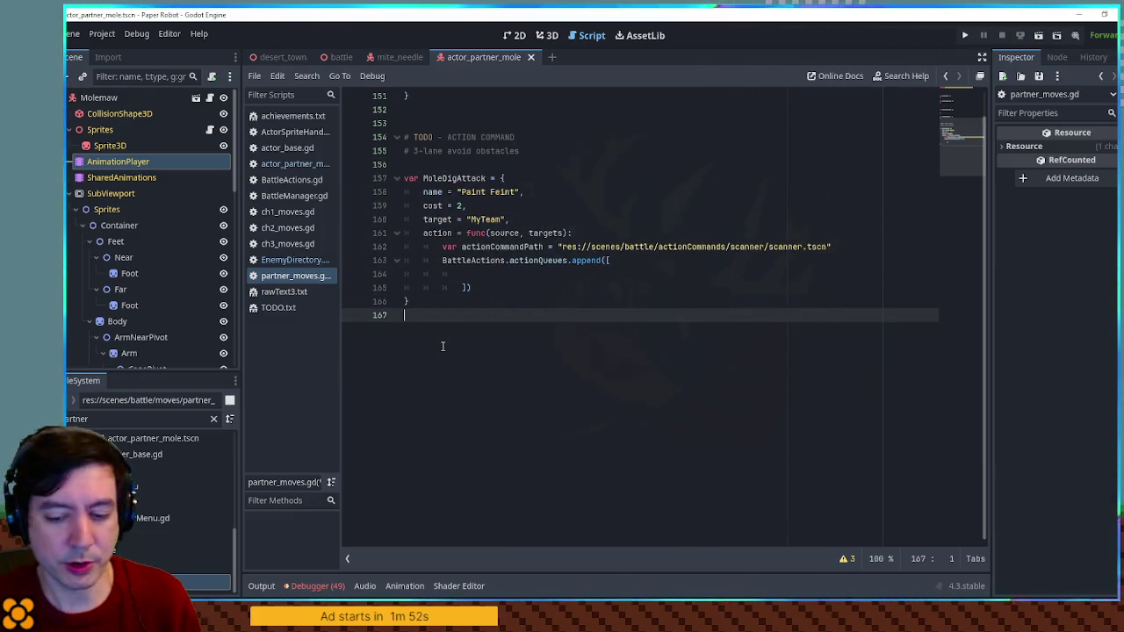
key("Return")
type("var MoleDigAttack = { \tname = \"Paint Feint\", \tcost = 2, \ttarget = \"MyTeam\", \taction = func(source, targets): \t\tvar actionCommandPath = \"res://scenes/battle/actionCommands/scanner/scanner.tscn\" \t\tBattleActions.actionQueues.append([ \t\t\t \t\t\t]) }")
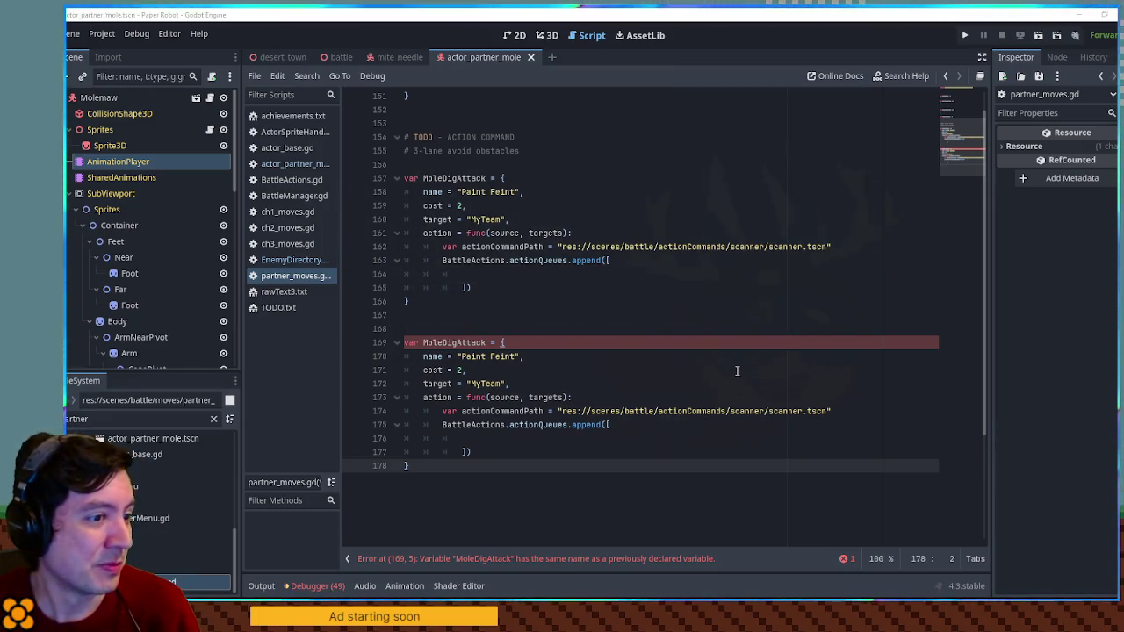
Step: Rename the copied move from MoleDigAttack to MoleBombAttack
left_click(705, 317)
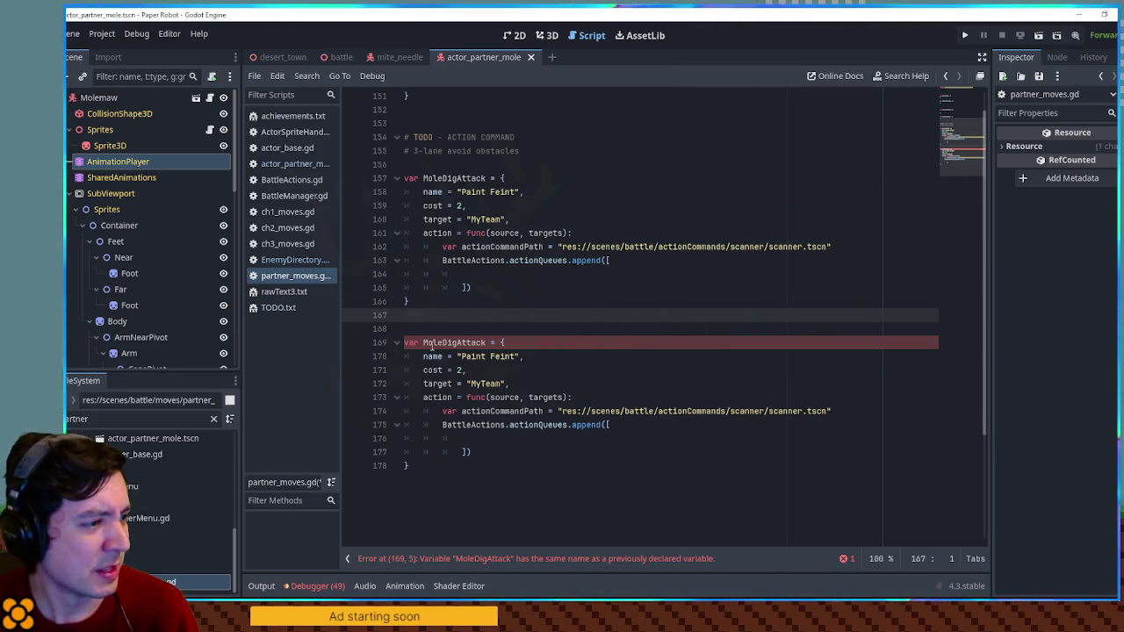
left_click_drag(443, 342, 457, 344)
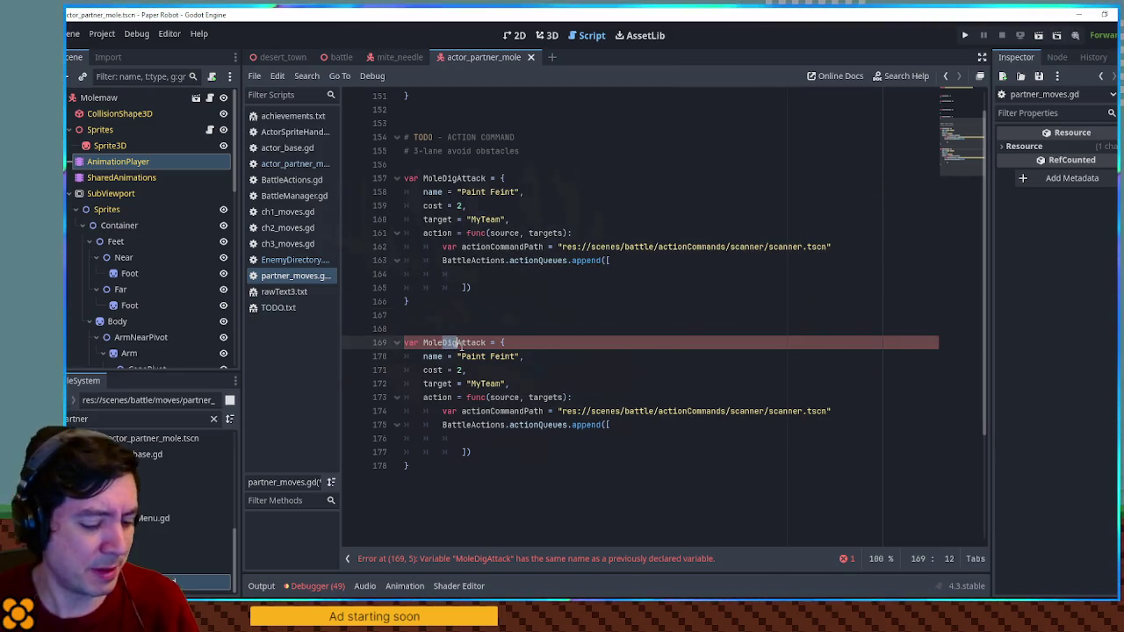
type("Bomb")
double_click(461, 343)
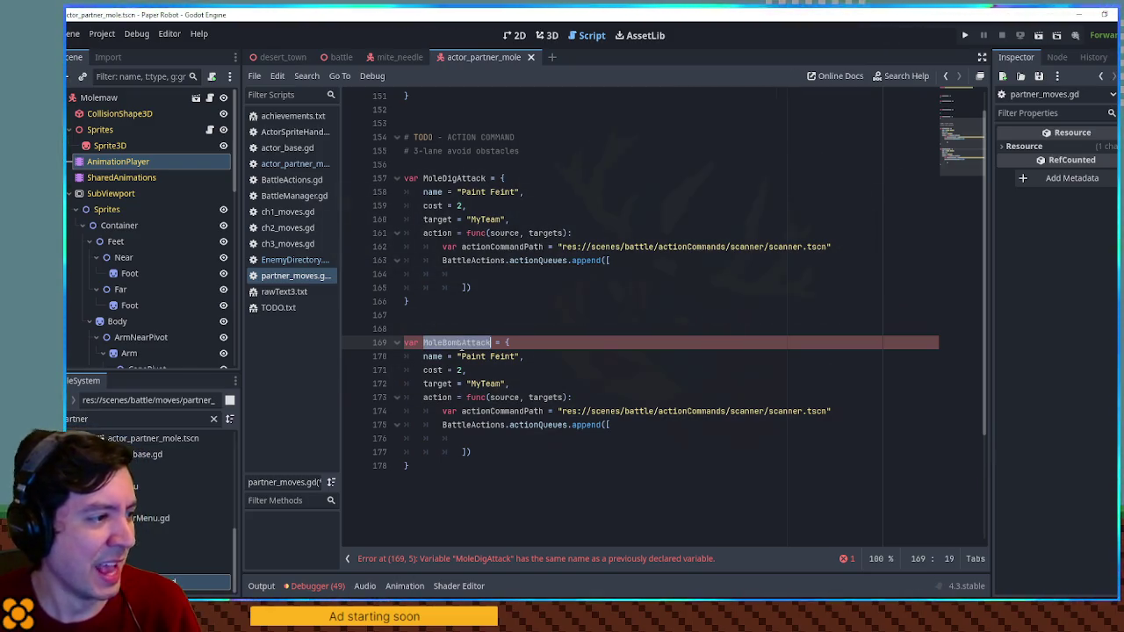
Step: Append "MoleBombAttack" to Molemaw's moves array in EnemyDirectory.gd
left_click(288, 166)
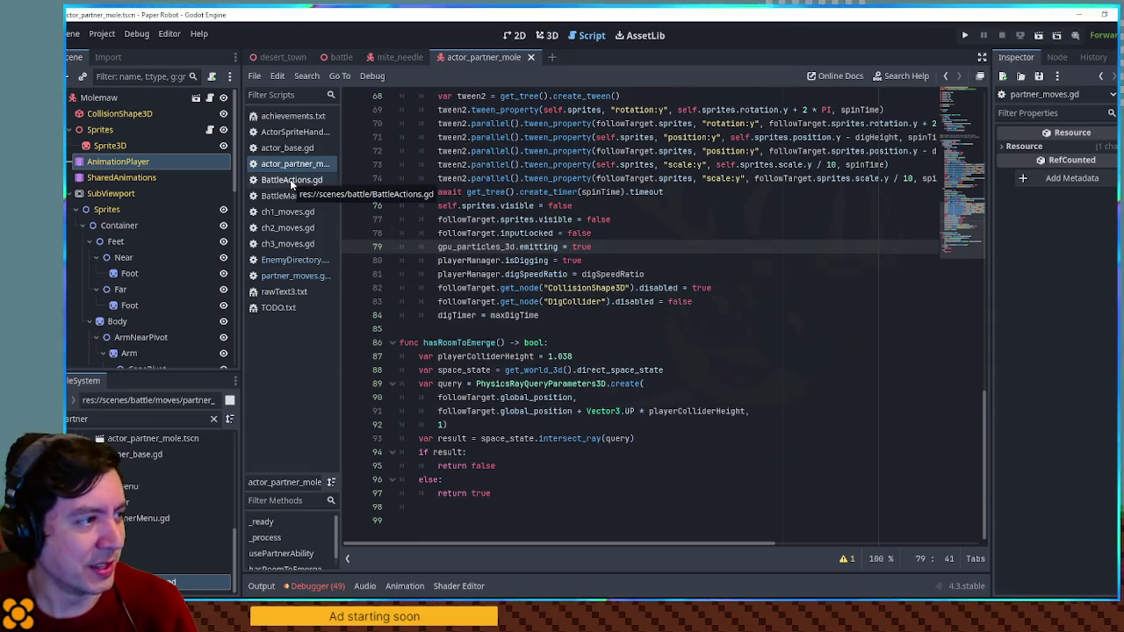
left_click(297, 261)
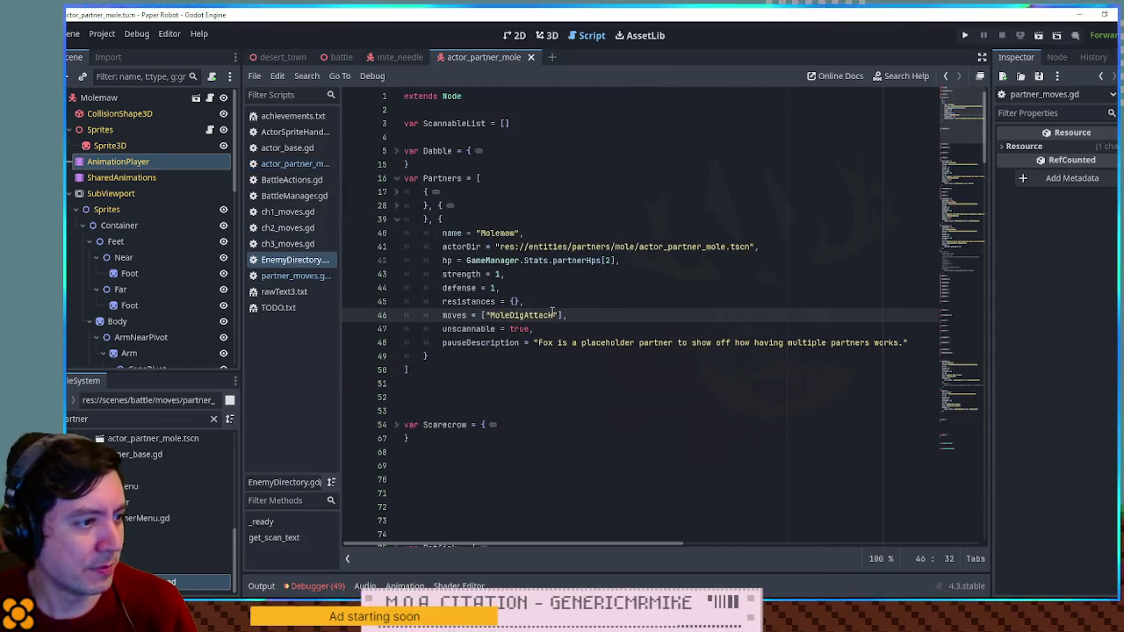
type(", \"MoleBombAttack")
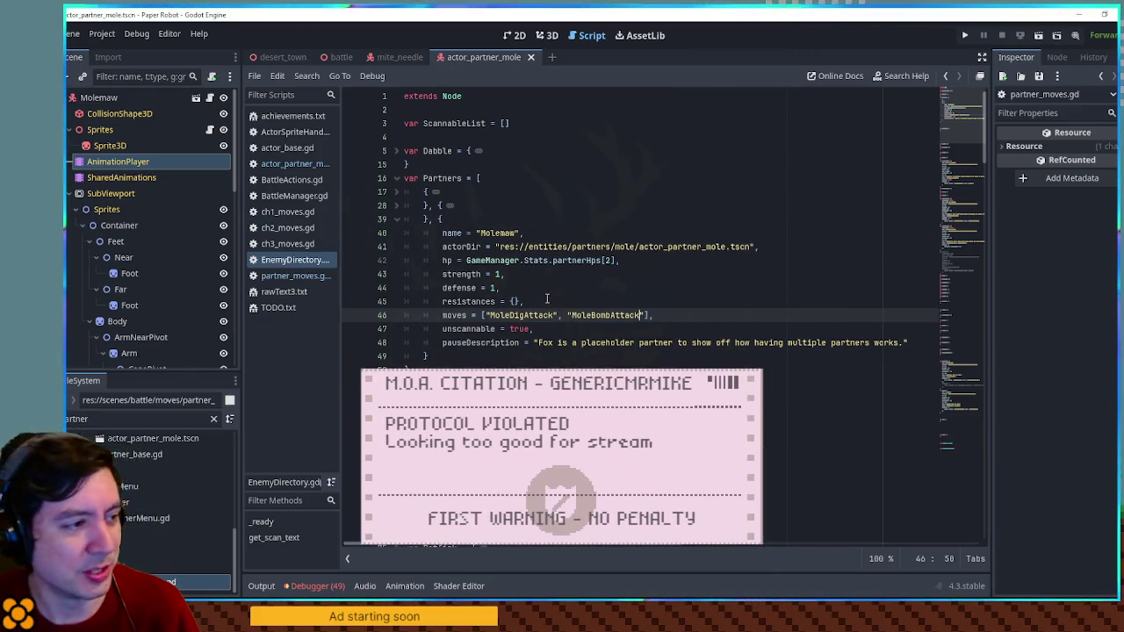
left_click(574, 276)
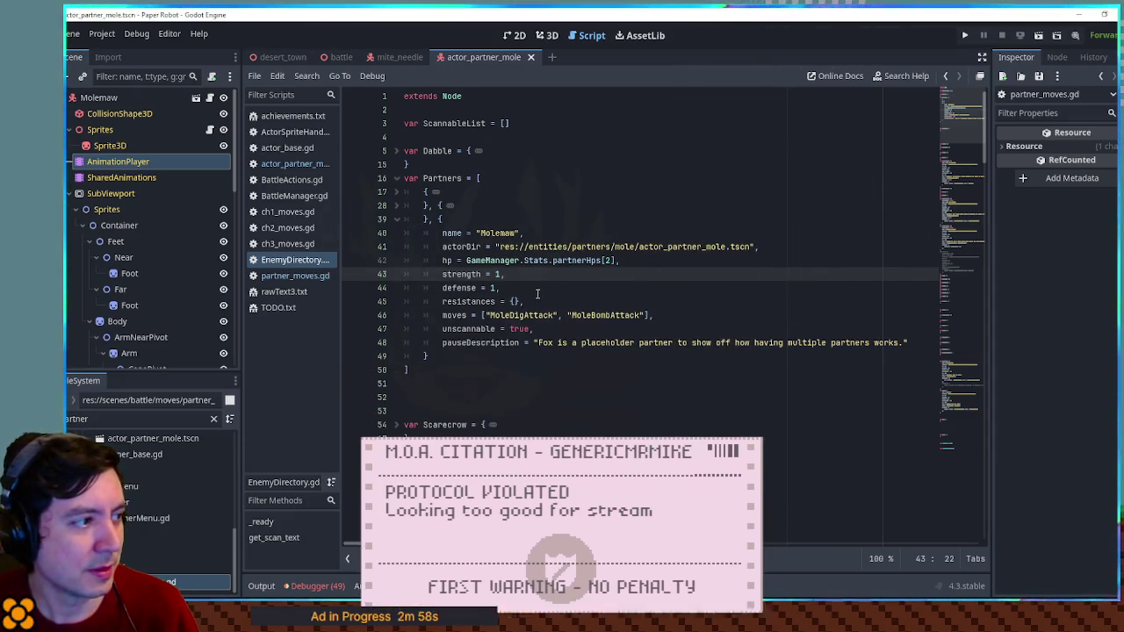
left_click(305, 244)
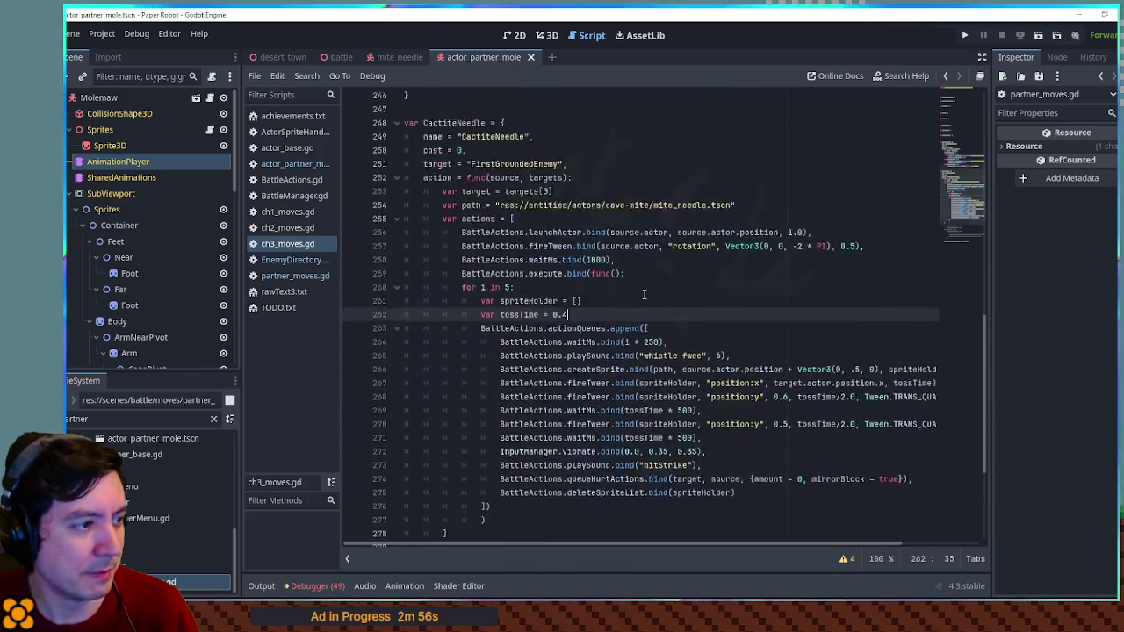
Step: Return to partner_moves.gd and bring up the desert_town scene
left_click(285, 280)
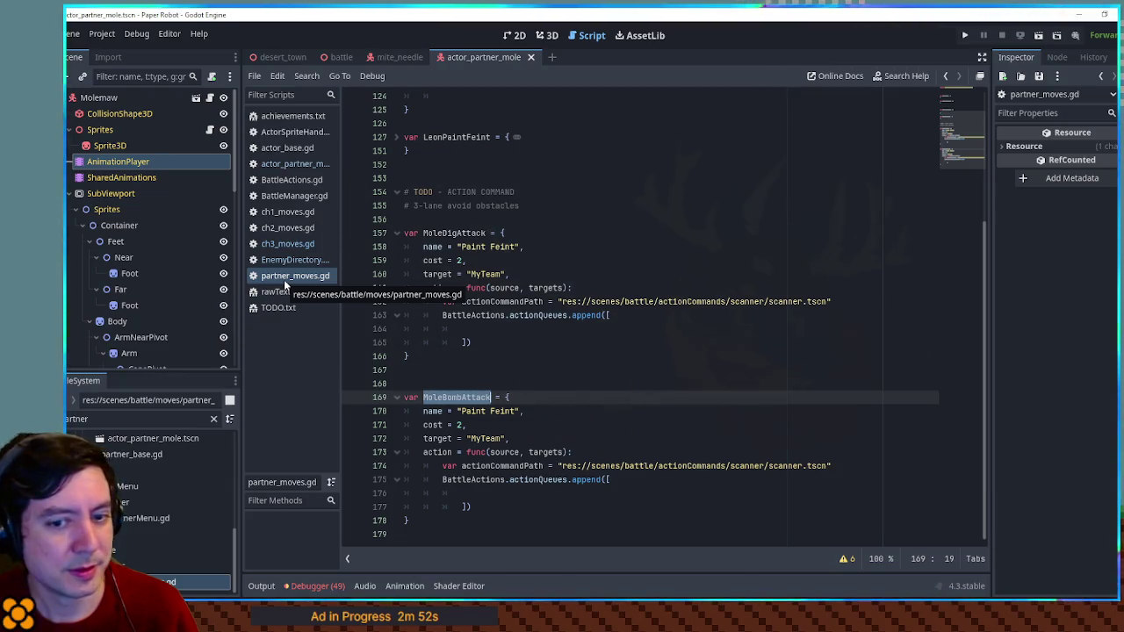
left_click(283, 56)
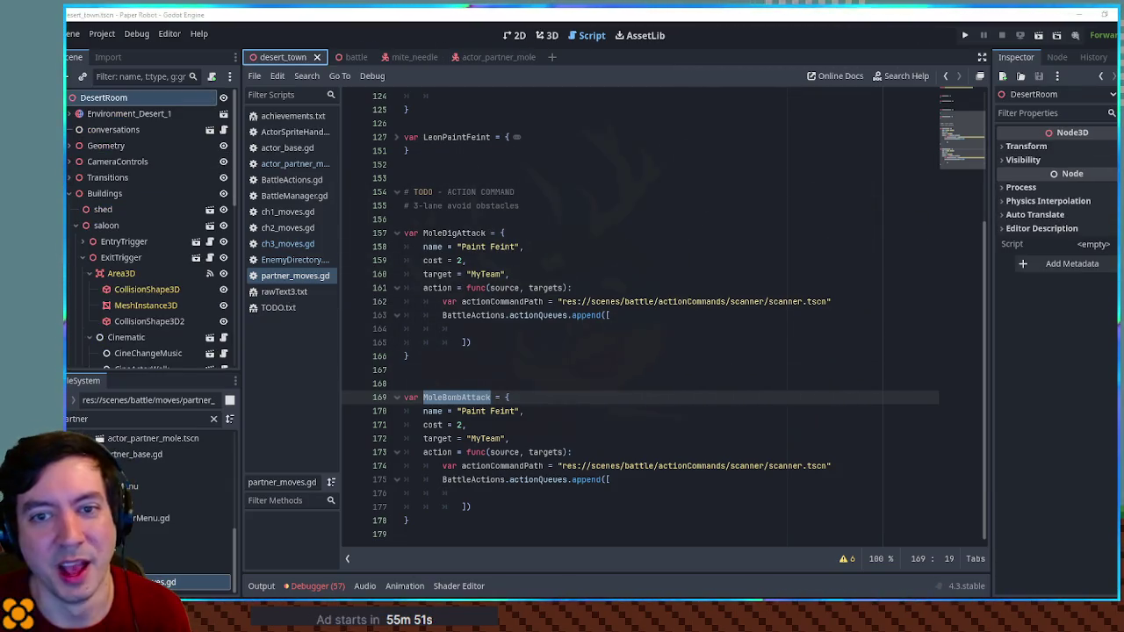
left_click(724, 372)
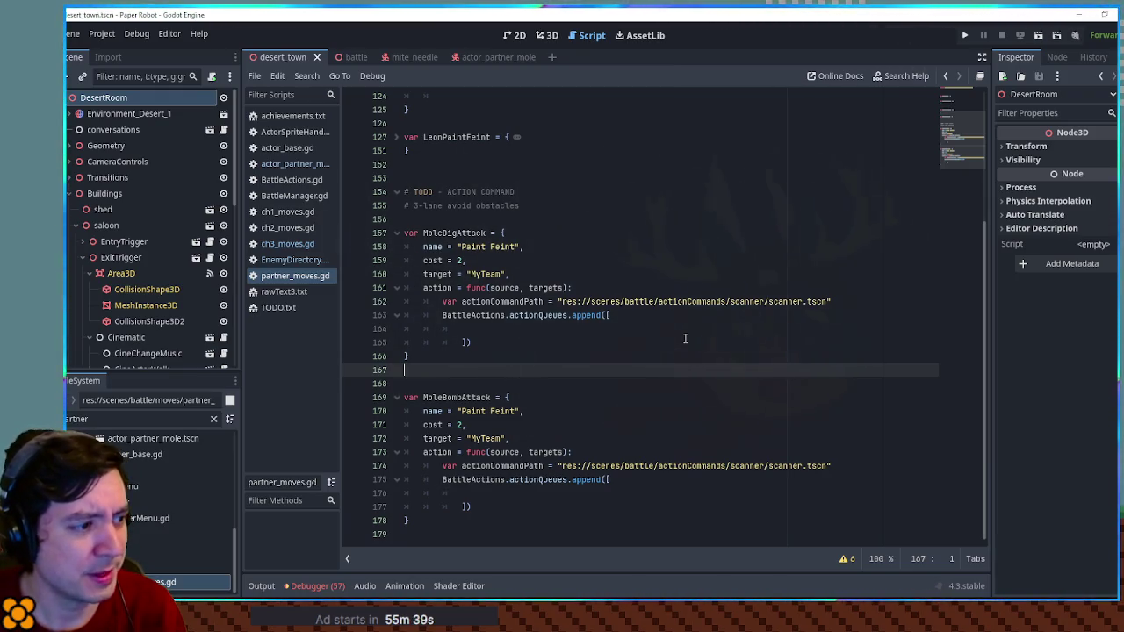
scroll(686, 334, "up", 1)
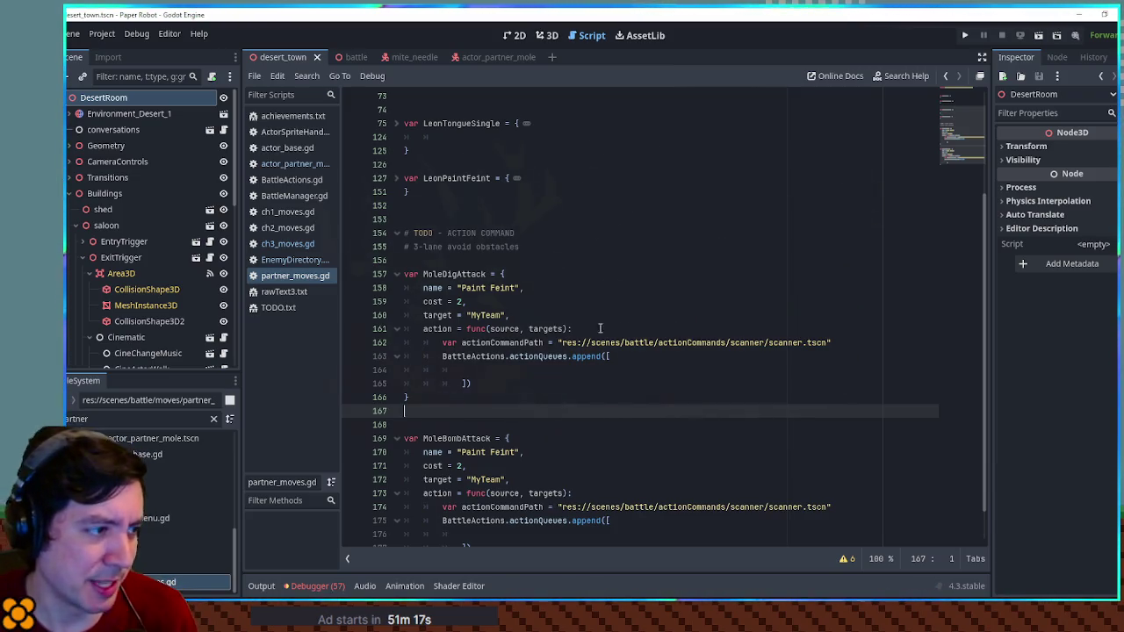
Step: Select the 'Paint Feint' name text of MoleDigAttack on line 158
left_click(461, 287)
left_click_drag(461, 287, 516, 288)
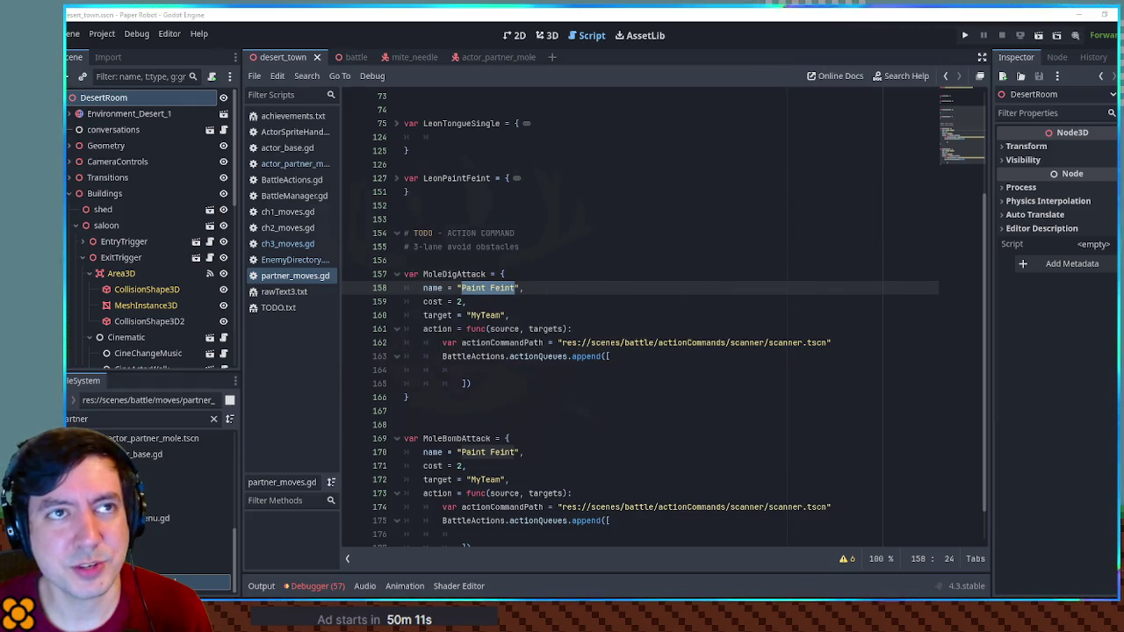
scroll(715, 313, "up", 2)
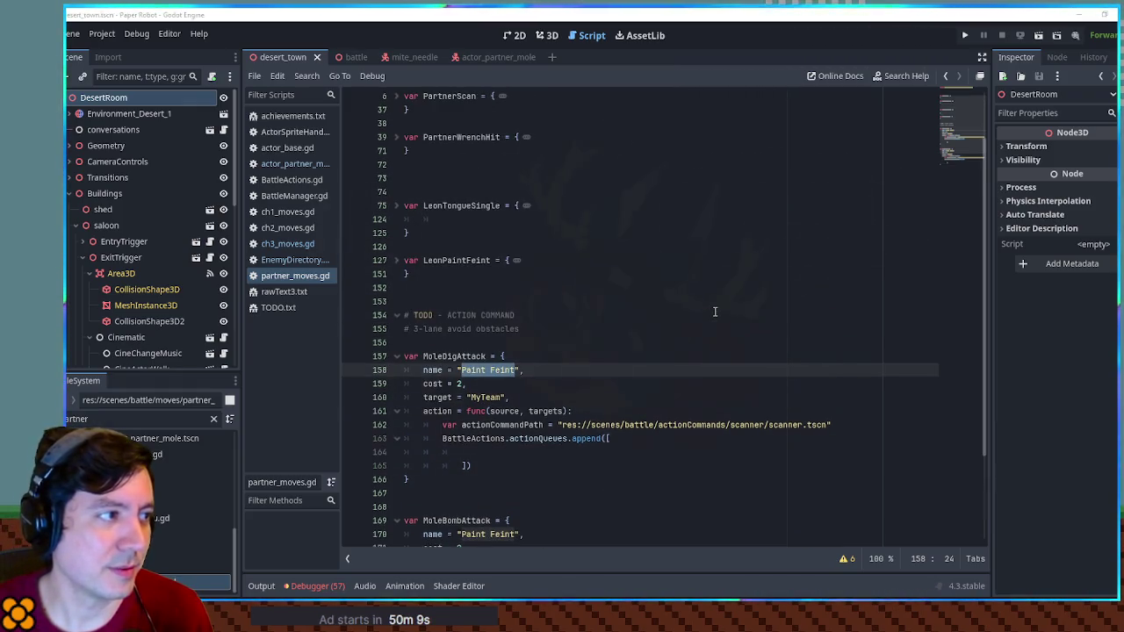
left_click(405, 205, "shift")
left_click(396, 206)
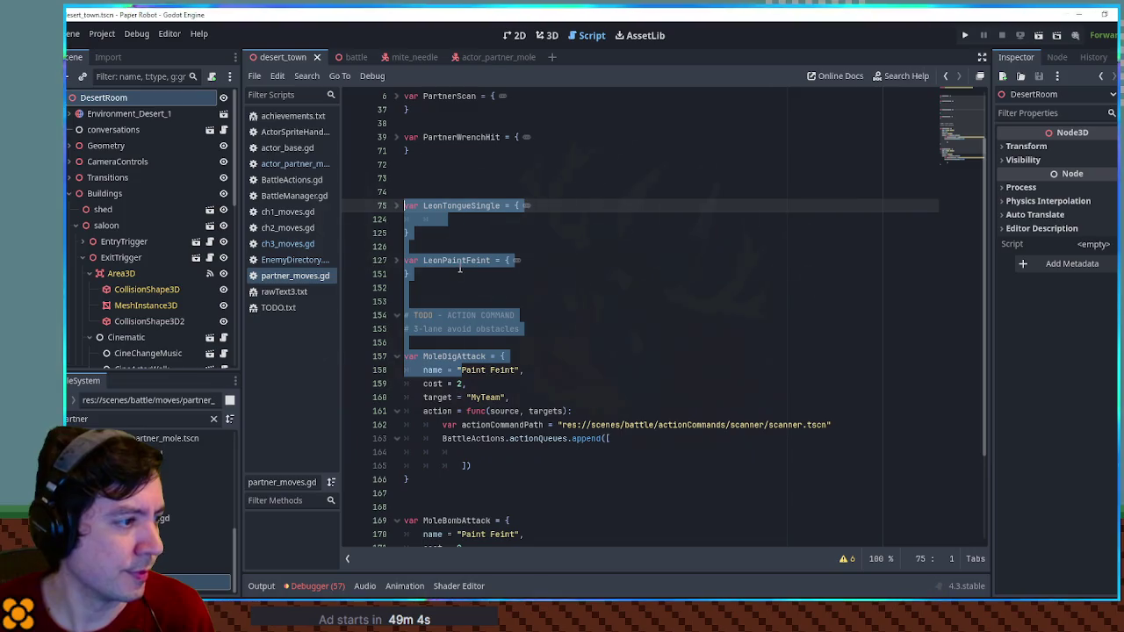
left_click(447, 205)
left_click_drag(461, 370, 516, 369)
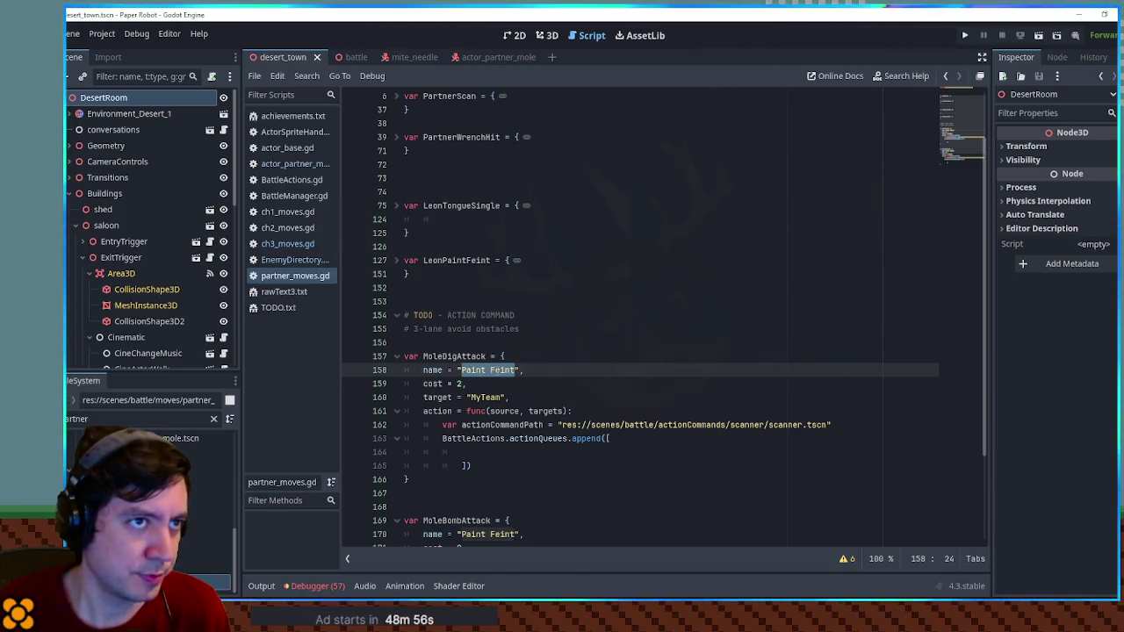
type("Under")
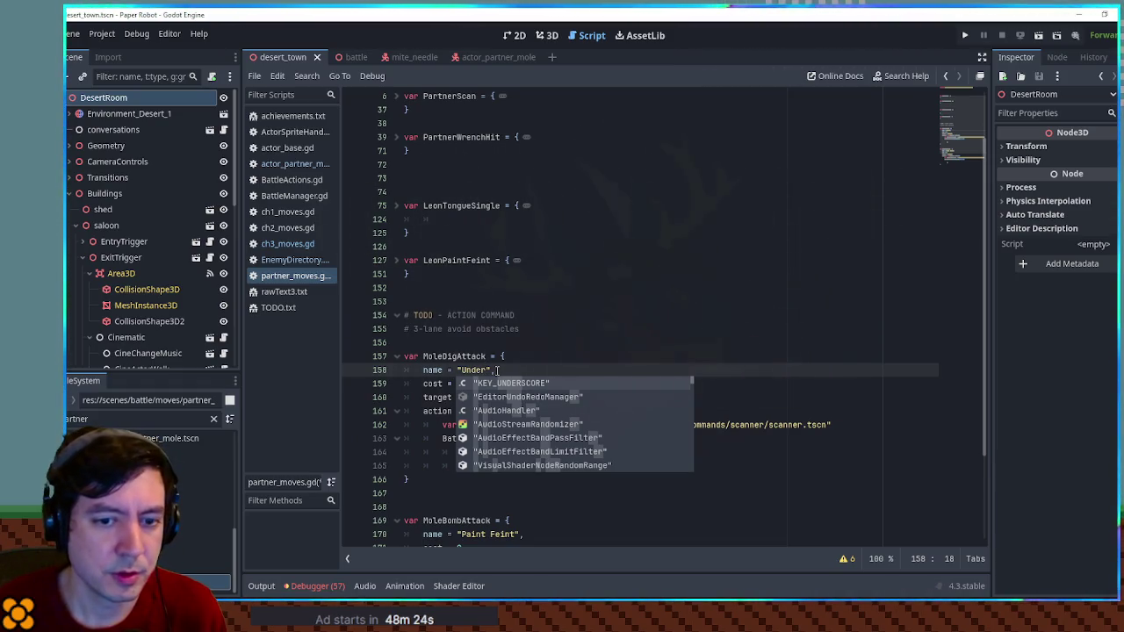
Step: Finish renaming MoleDigAttack's display name to 'Underwhelm'
type("whelm")
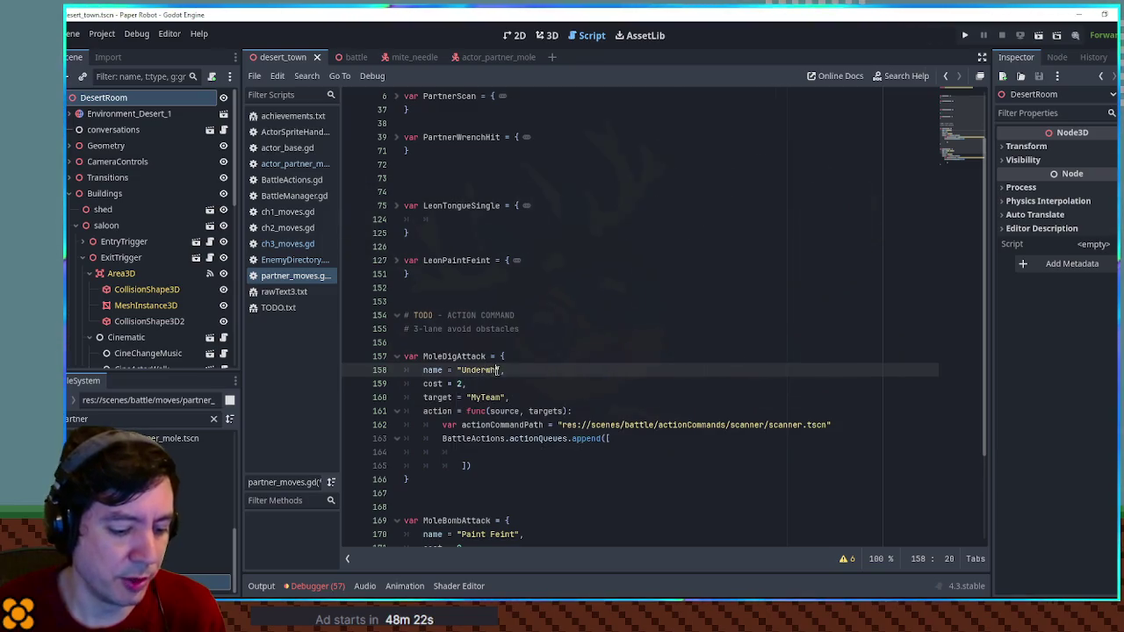
key("Right")
key("Right")
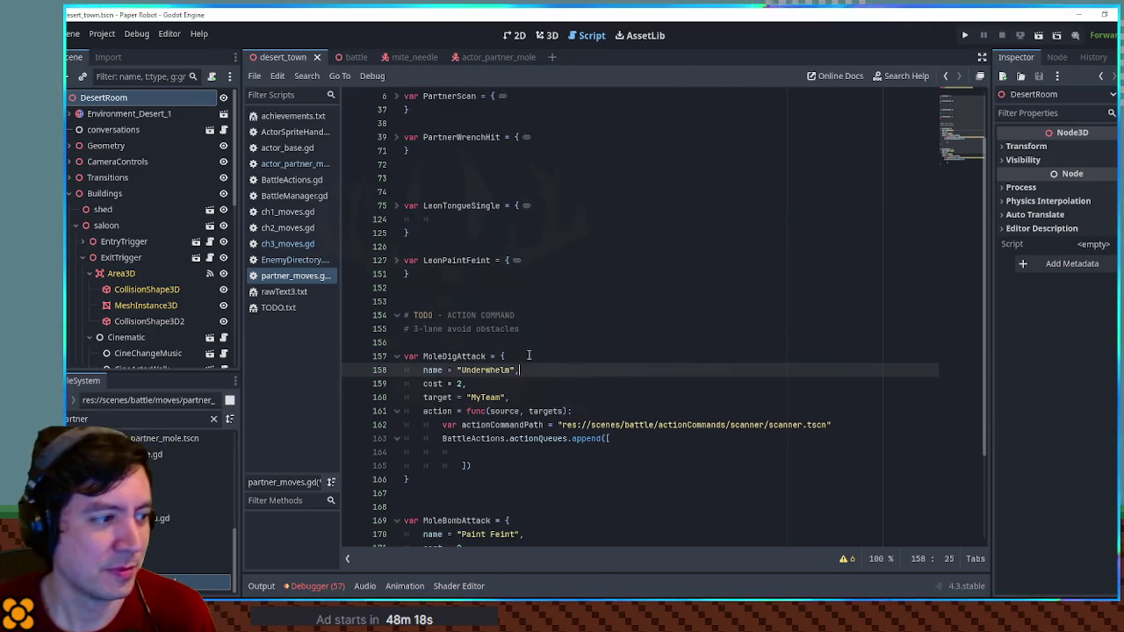
key("Up")
key("Down")
key("Down")
key("Up")
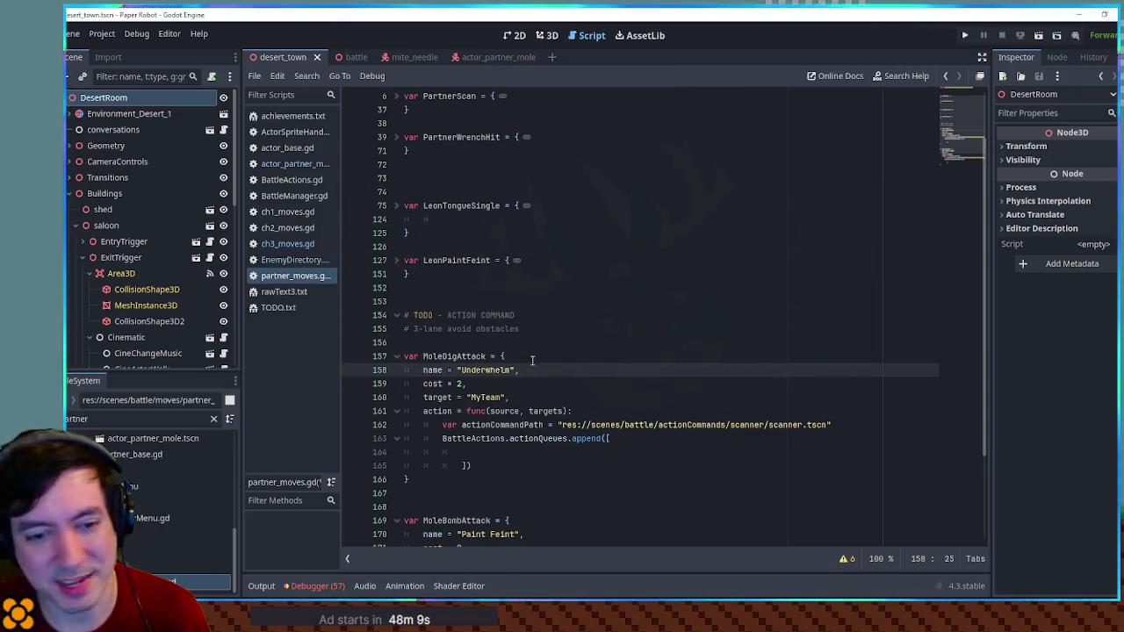
Step: Change Underwhelm's target from MyTeam to GroundedEnemy
left_click_drag(485, 370, 511, 373)
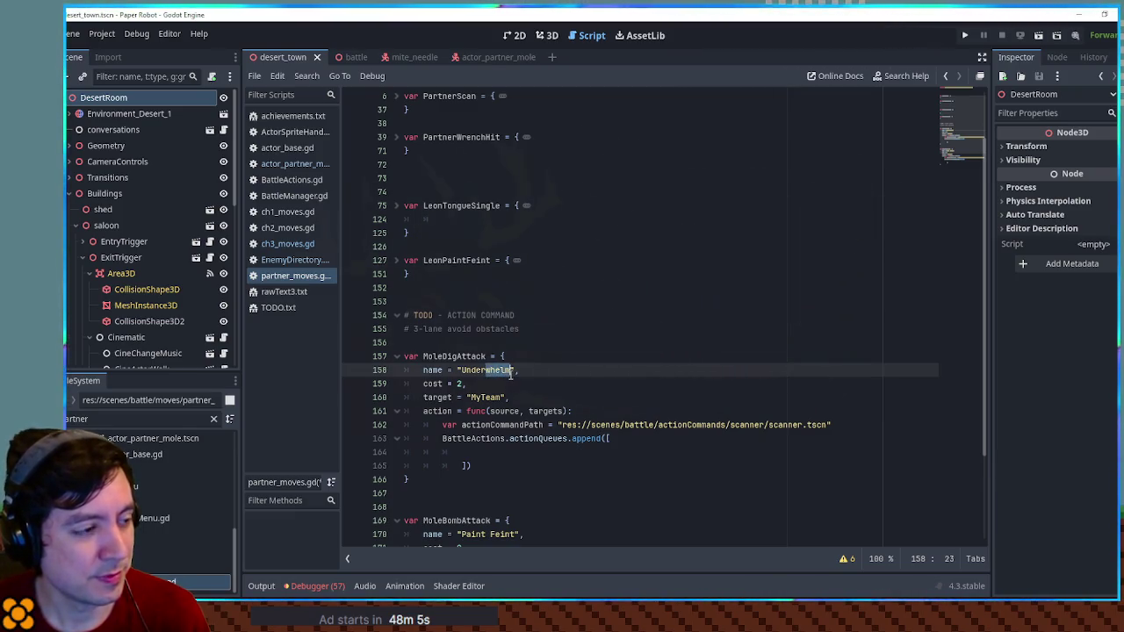
left_click(511, 373)
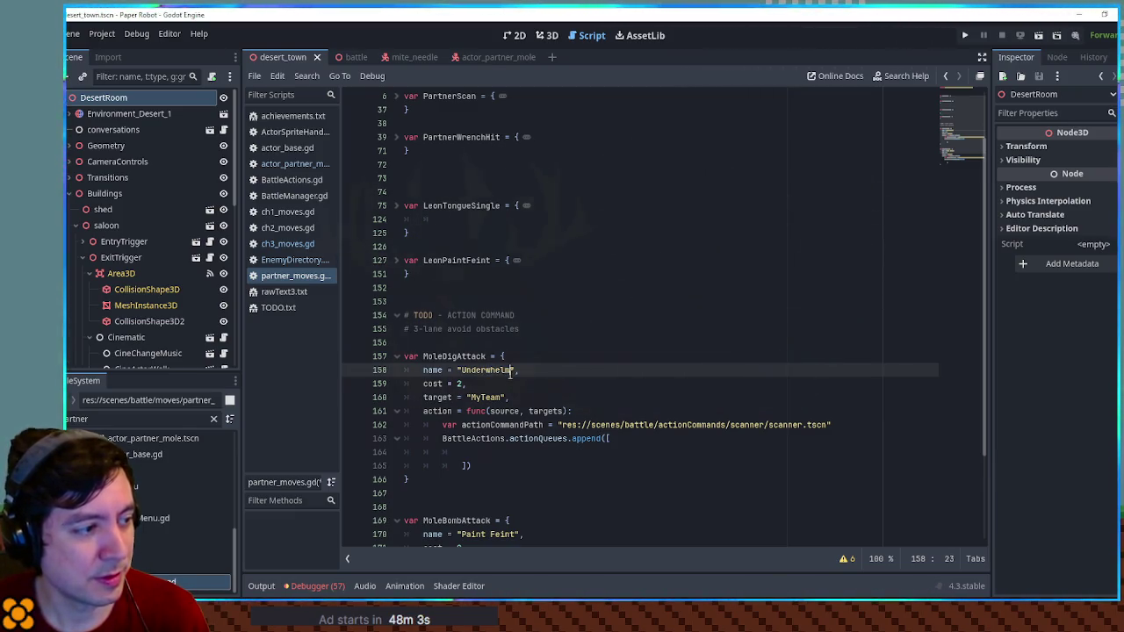
key("Down")
double_click(488, 397)
type("Grounde")
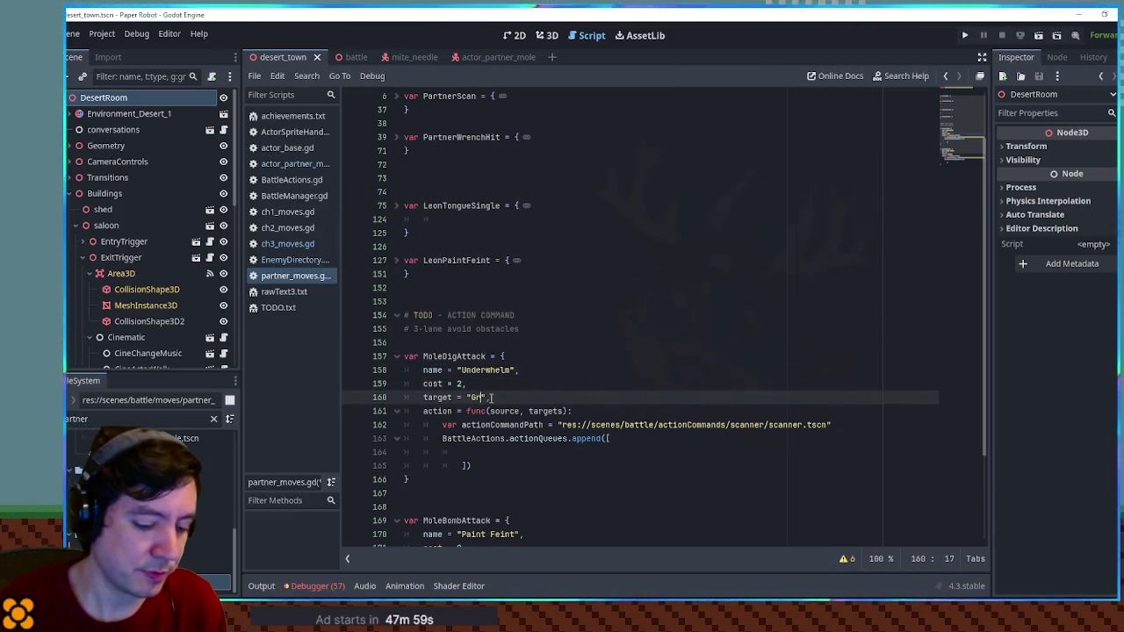
type("dEnemy")
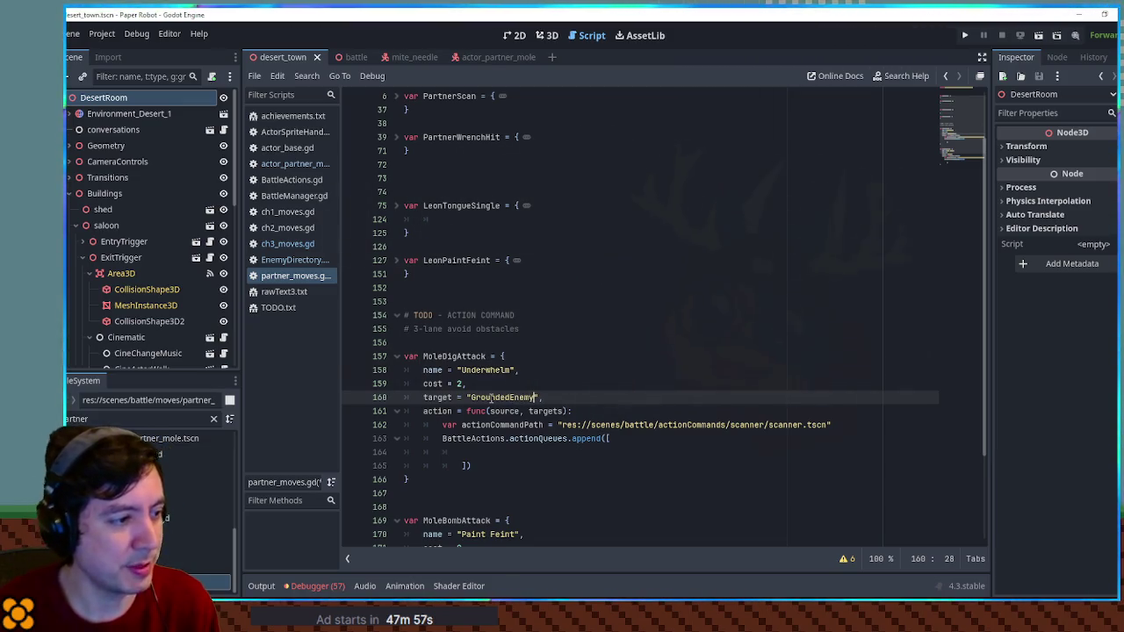
double_click(491, 397)
key("ctrl+c")
left_click(146, 418)
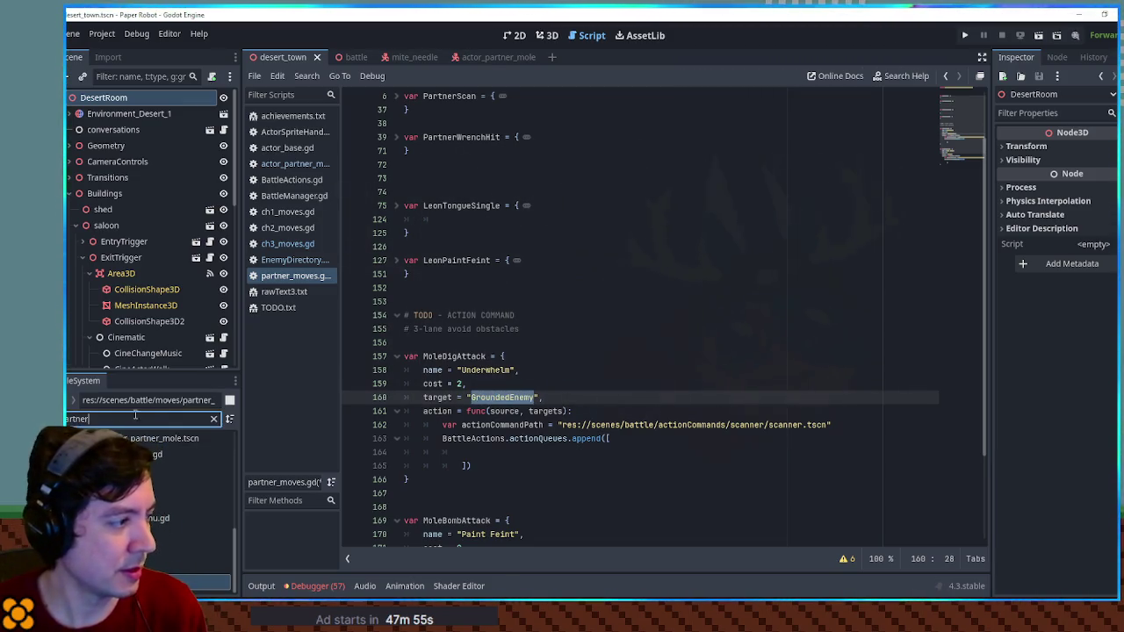
Step: Open TargetDirectory.gd and find the FirstGroundedEnemy function by searching for GroundedEnemy
type("rget")
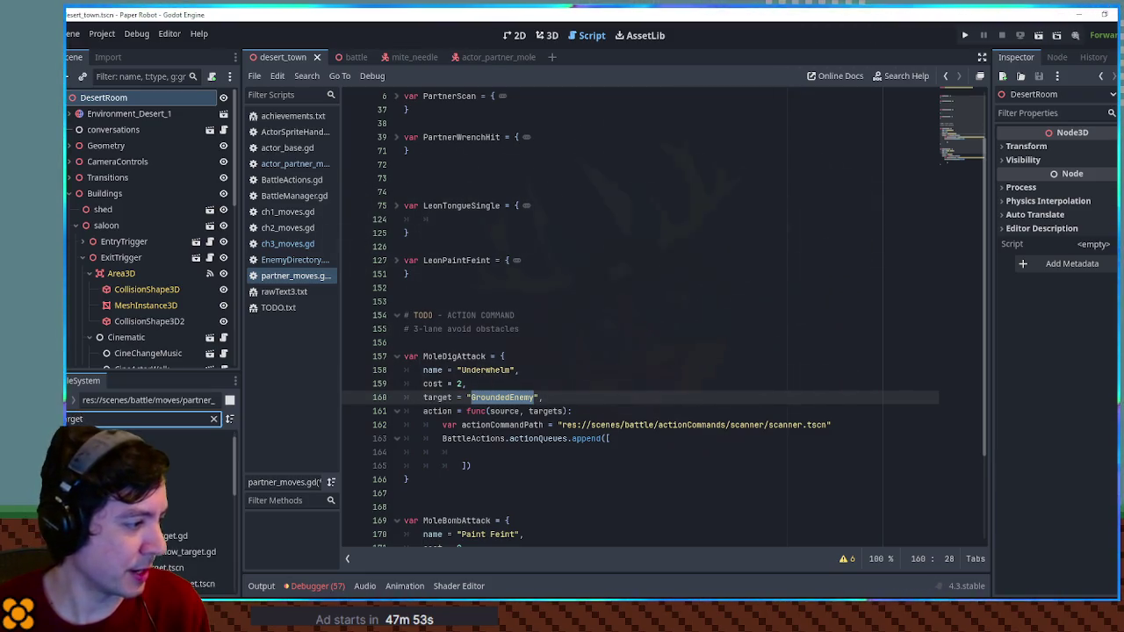
type("arge di")
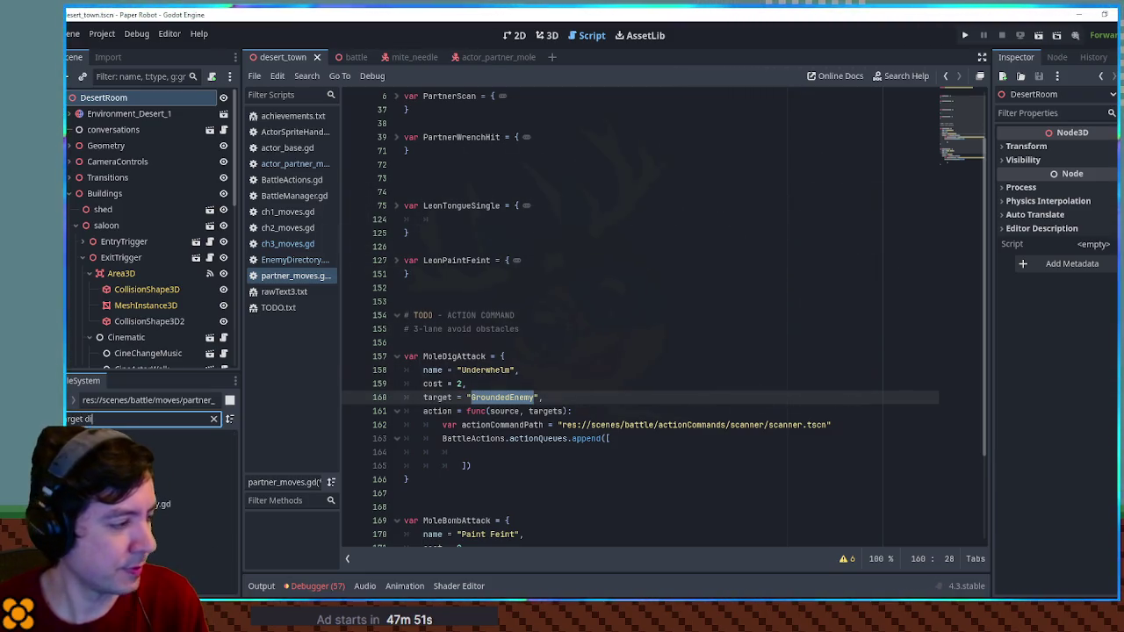
double_click(165, 504)
key("ctrl+f")
key("ctrl+v")
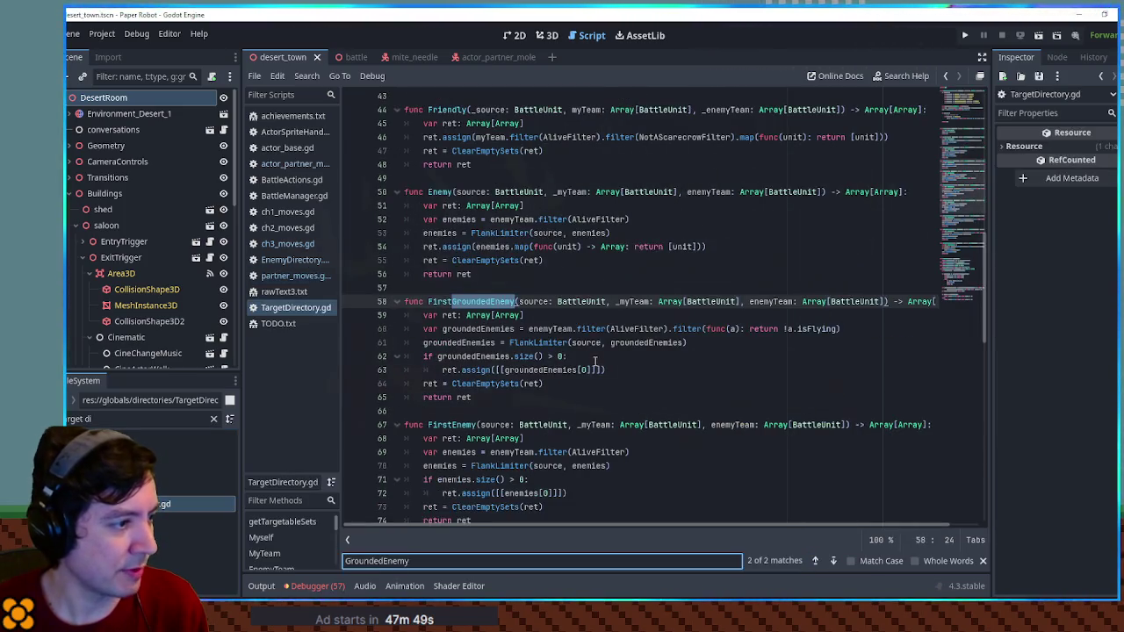
key("Return")
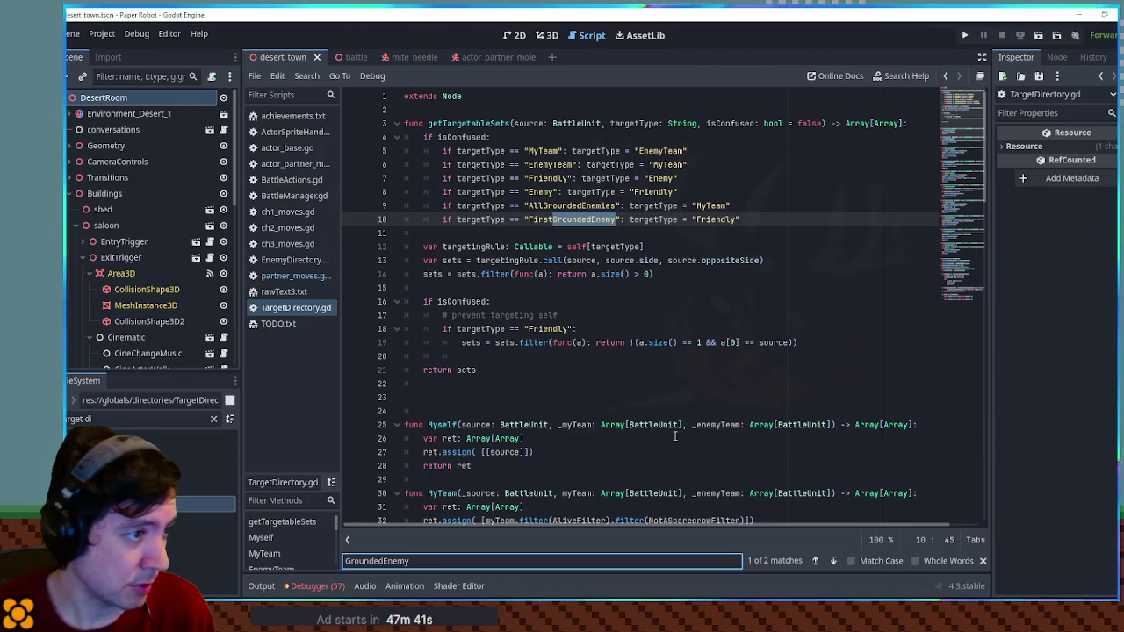
key("Return")
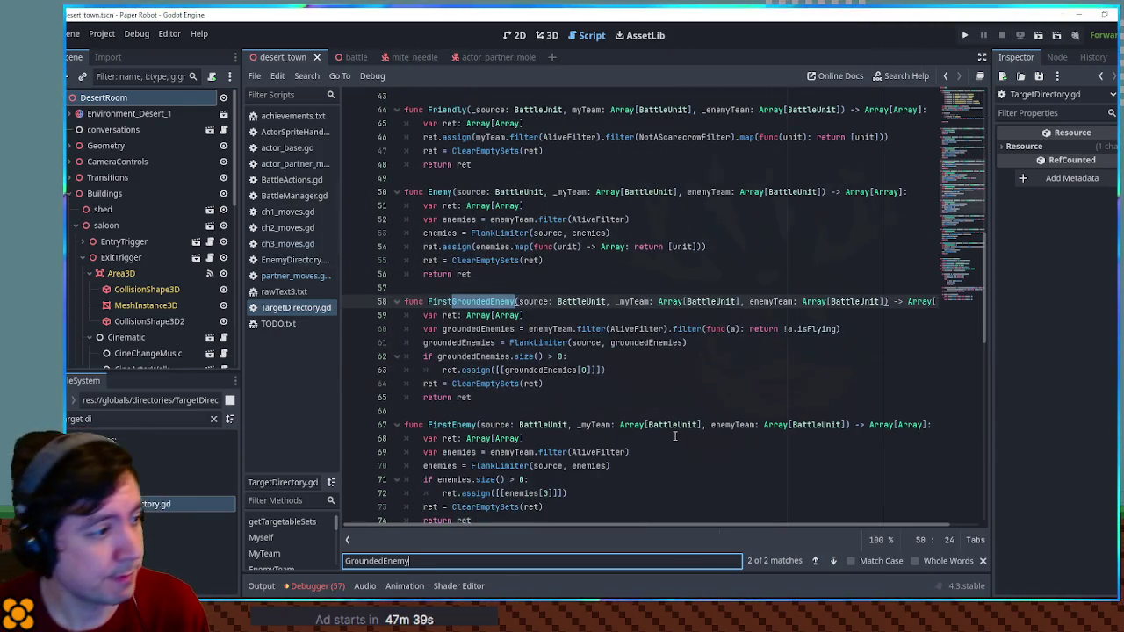
Step: Duplicate the FirstGroundedEnemy function and rename the copy to GroundedEnemy
left_click(481, 397)
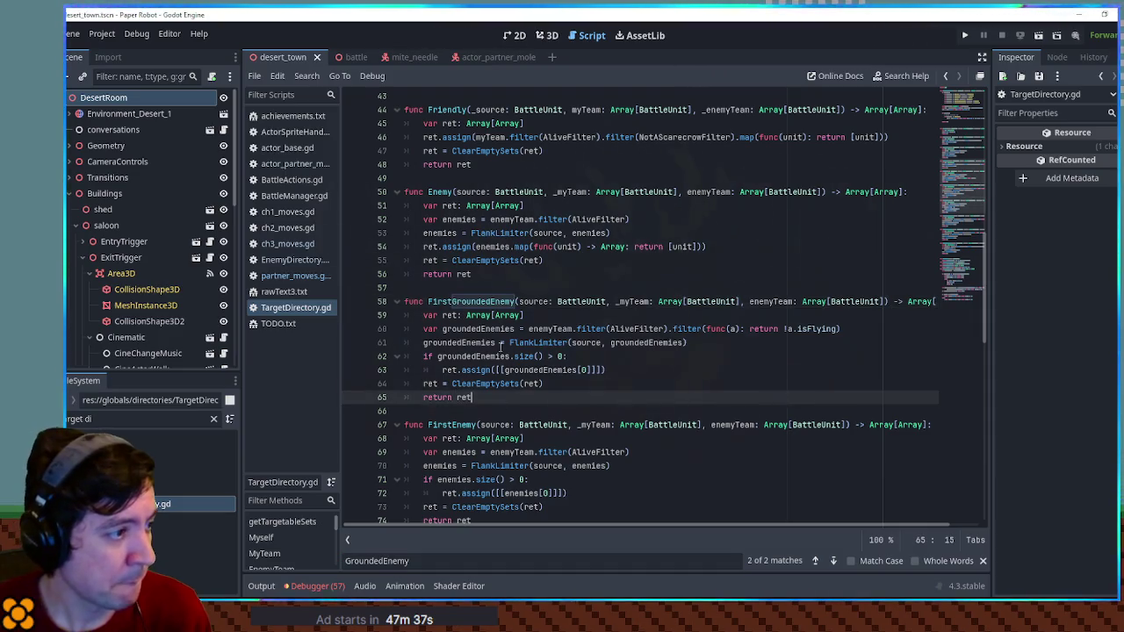
left_click(496, 274, "shift")
key("ctrl+shift+d")
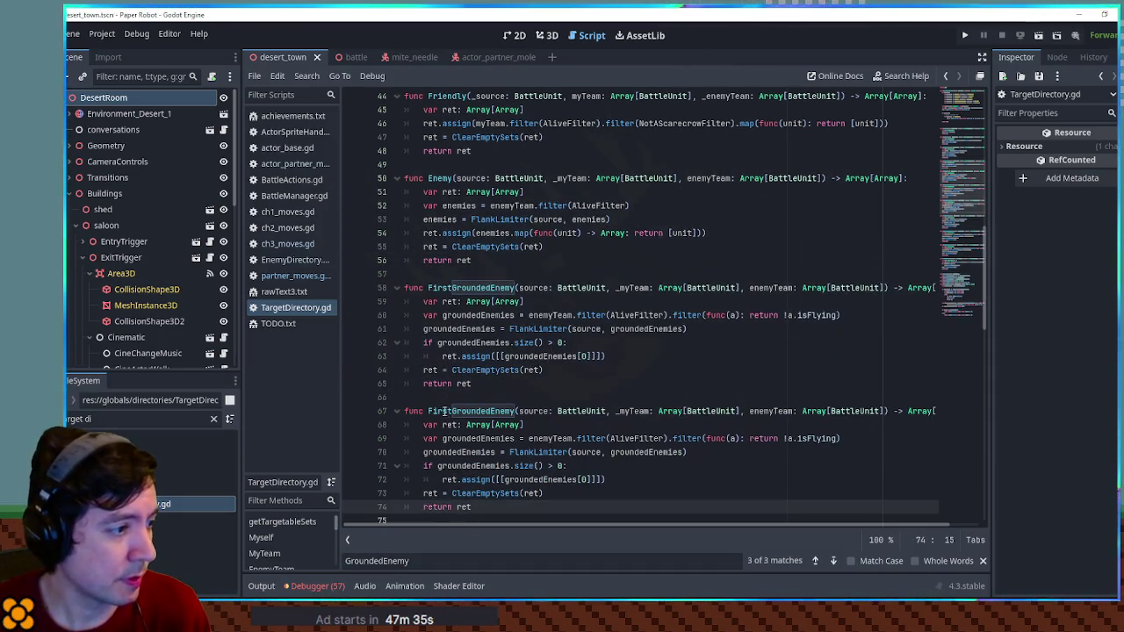
left_click(453, 413)
key("BackSpace")
key("BackSpace")
key("BackSpace")
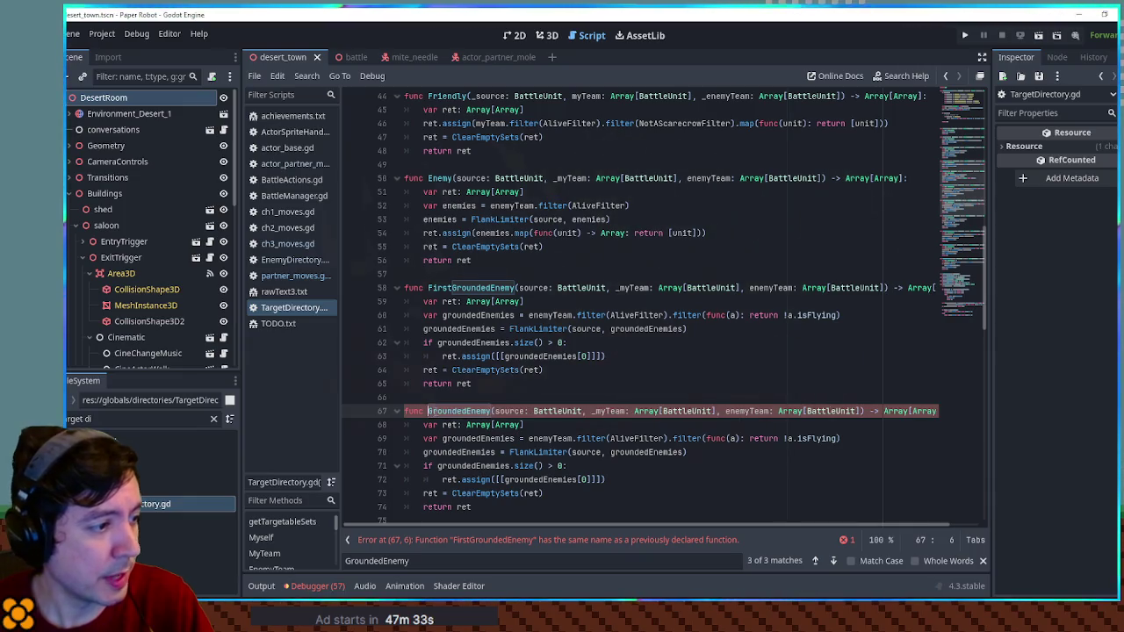
Step: Drop the [0] index on line 72 so GroundedEnemy returns all grounded enemies
scroll(468, 406, "down", 2)
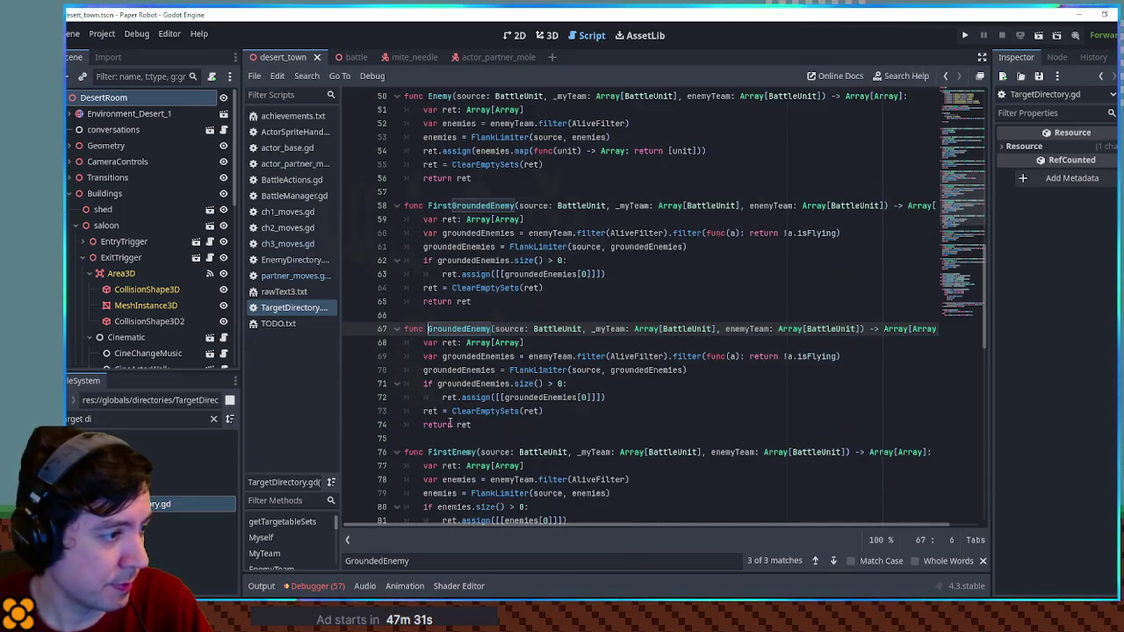
double_click(490, 385)
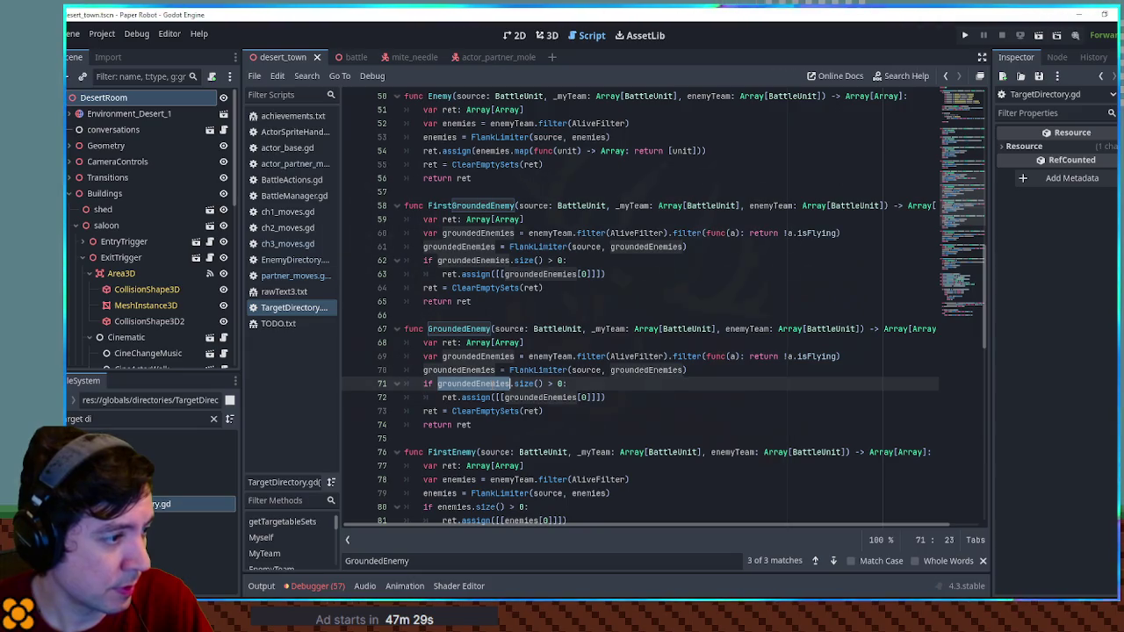
left_click(579, 399)
key("Delete")
key("Delete")
key("Delete")
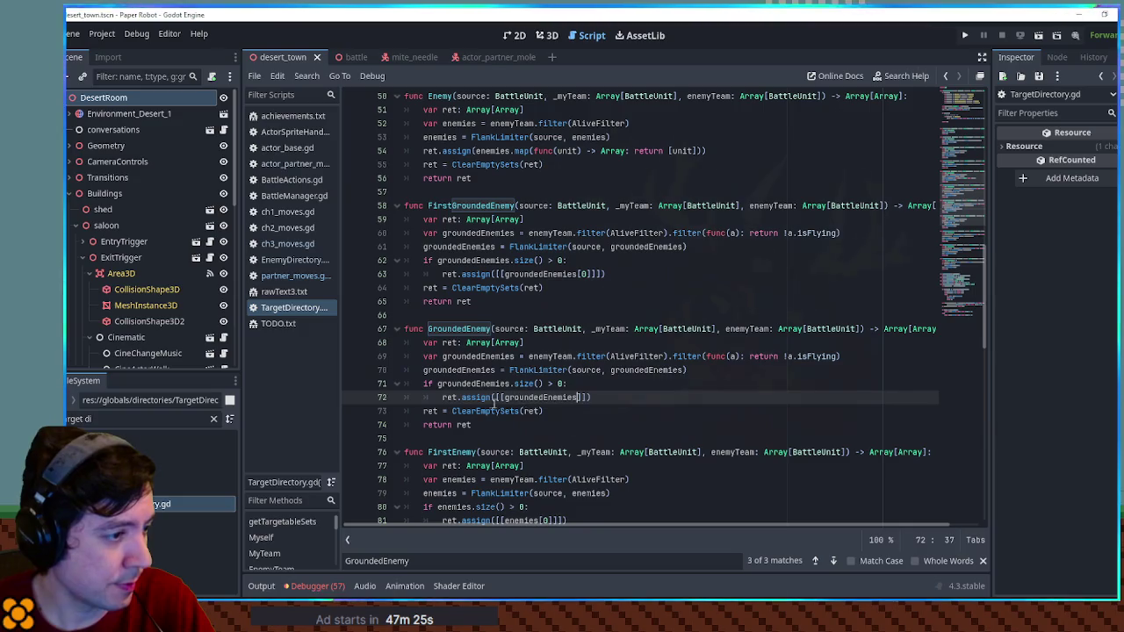
left_click(503, 398)
key("BackSpace")
Step: Adjust the bracket nesting of GroundedEnemy's return value on line 72
double_click(450, 398)
left_click(609, 387)
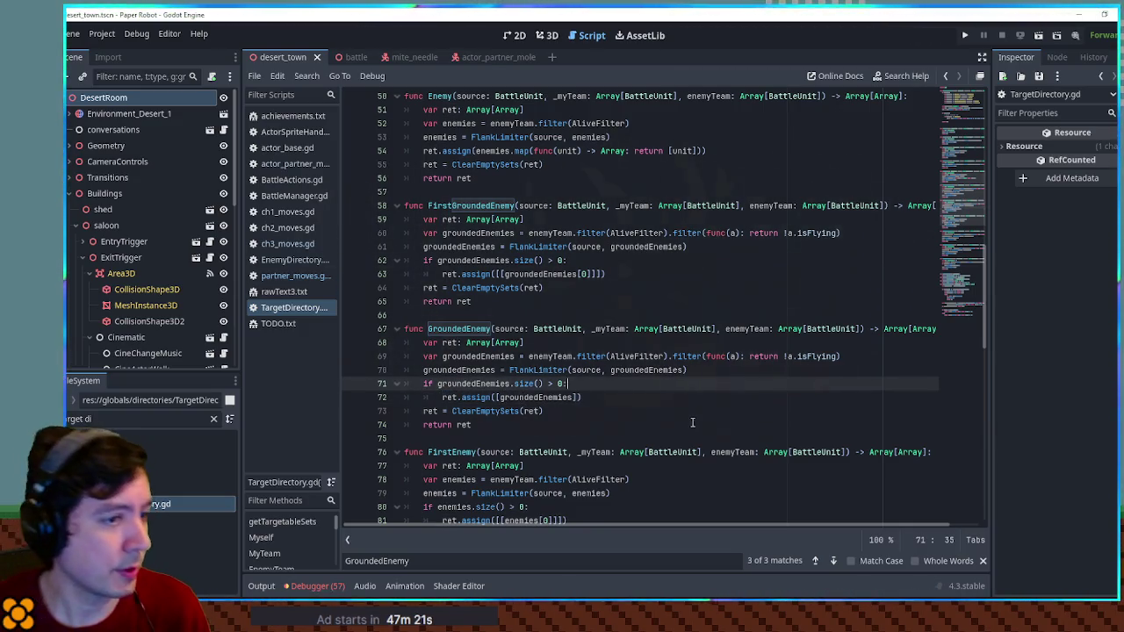
double_click(459, 328)
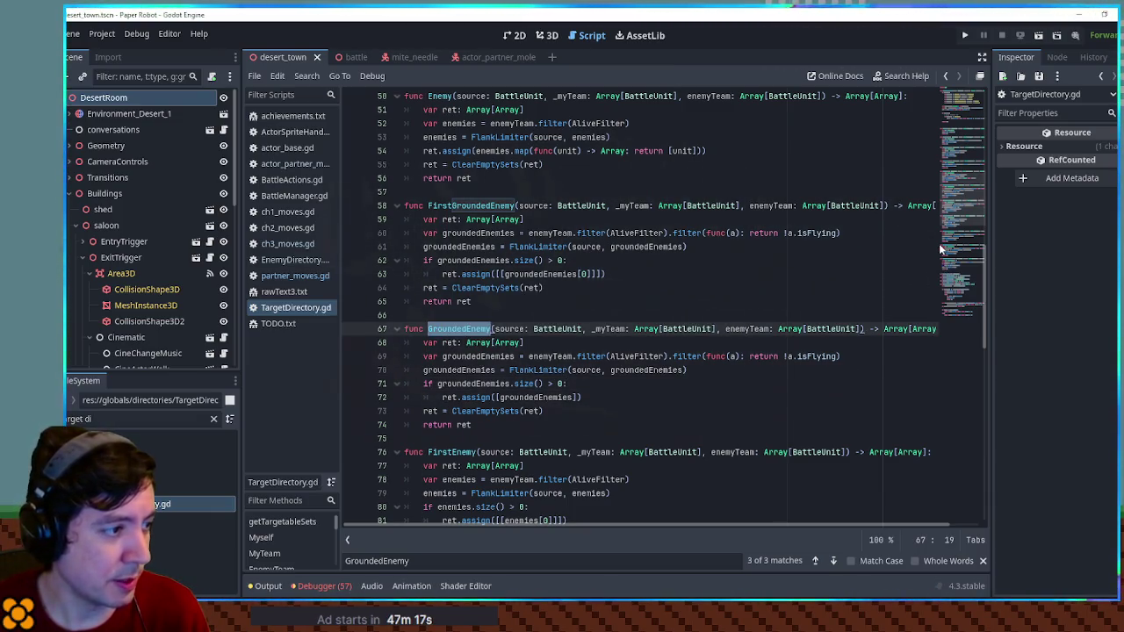
left_click(592, 397)
key("ctrl+Left")
key("ctrl+Left")
type("[")
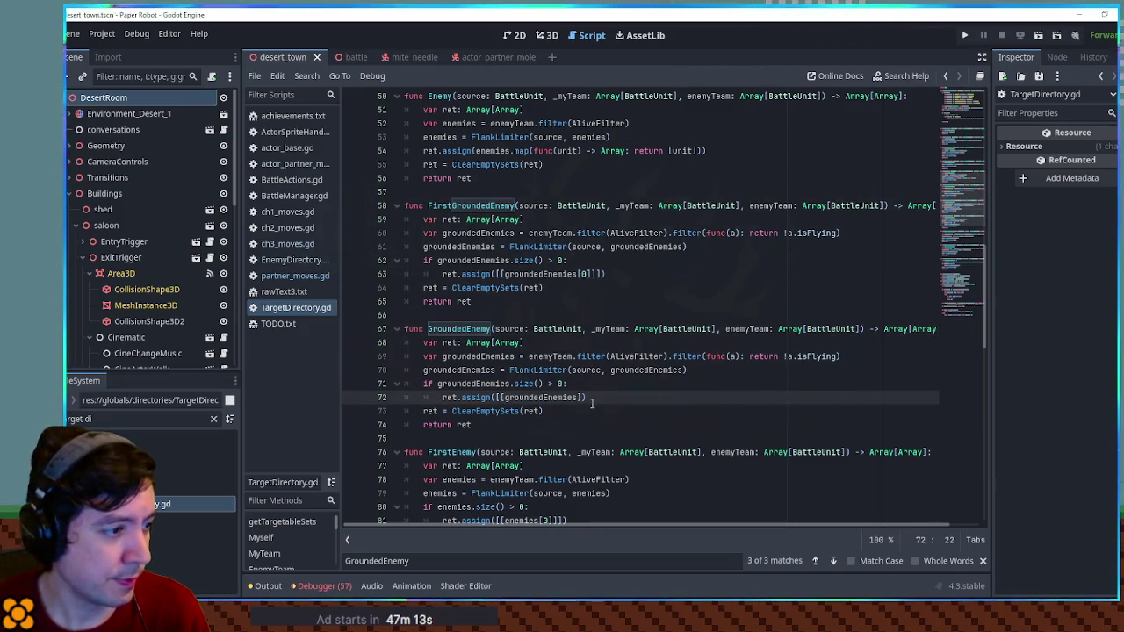
key("BackSpace")
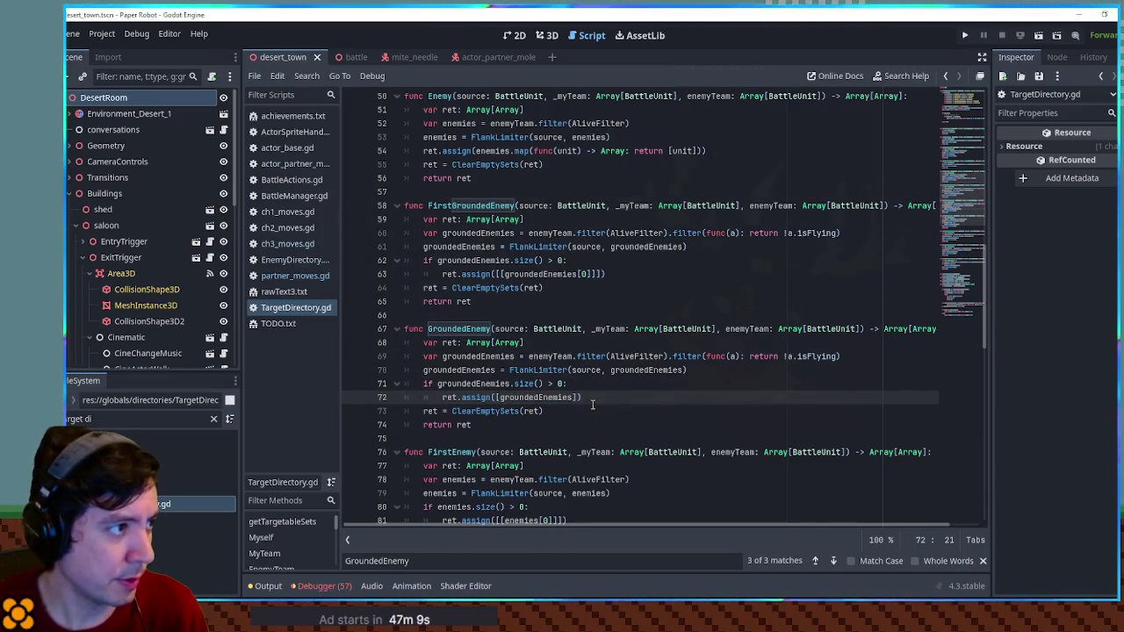
Step: Copy the Enemy function's mapped assign line into GroundedEnemy, using groundedEnemies instead of enemies
scroll(592, 404, "up", 2)
scroll(593, 404, "down", 1)
scroll(593, 400, "down", 1)
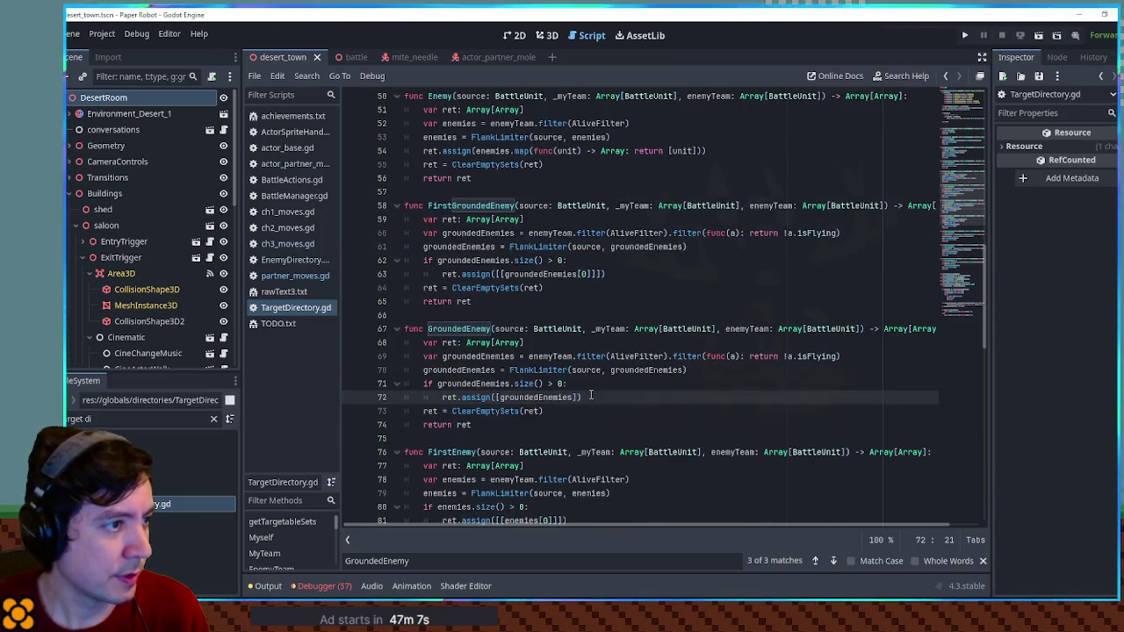
left_click_drag(713, 151, 726, 139)
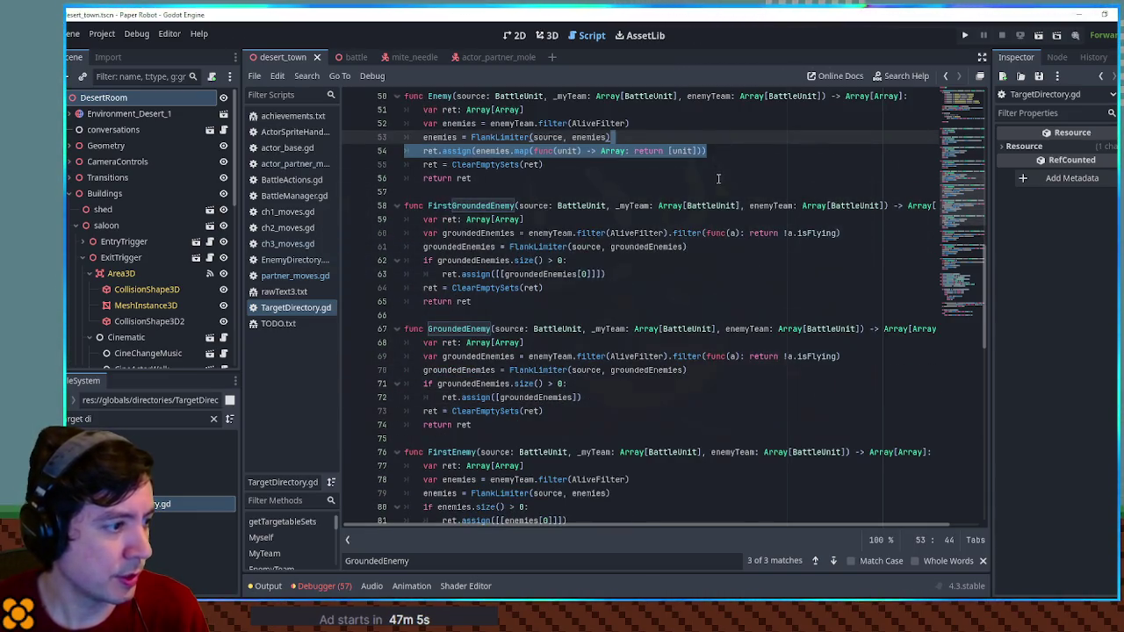
key("ctrl+c")
left_click(591, 399)
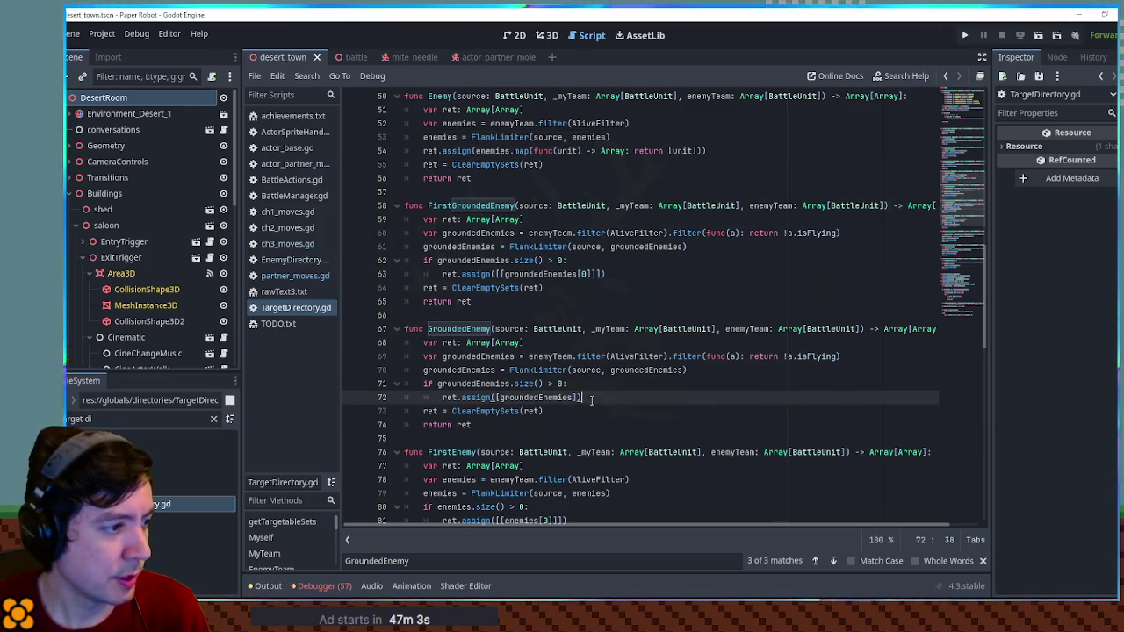
key("ctrl+v")
left_click(490, 411)
double_click(536, 397)
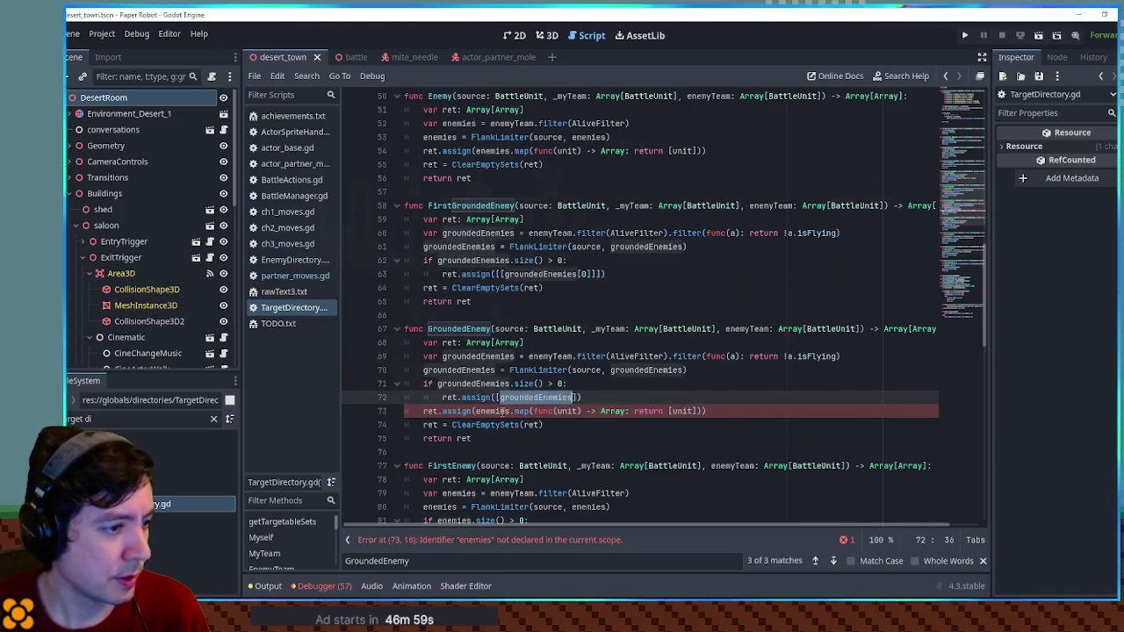
double_click(492, 411)
key("ctrl+v")
Step: Delete the old if check and single-set assign from GroundedEnemy, then save
left_click(477, 384)
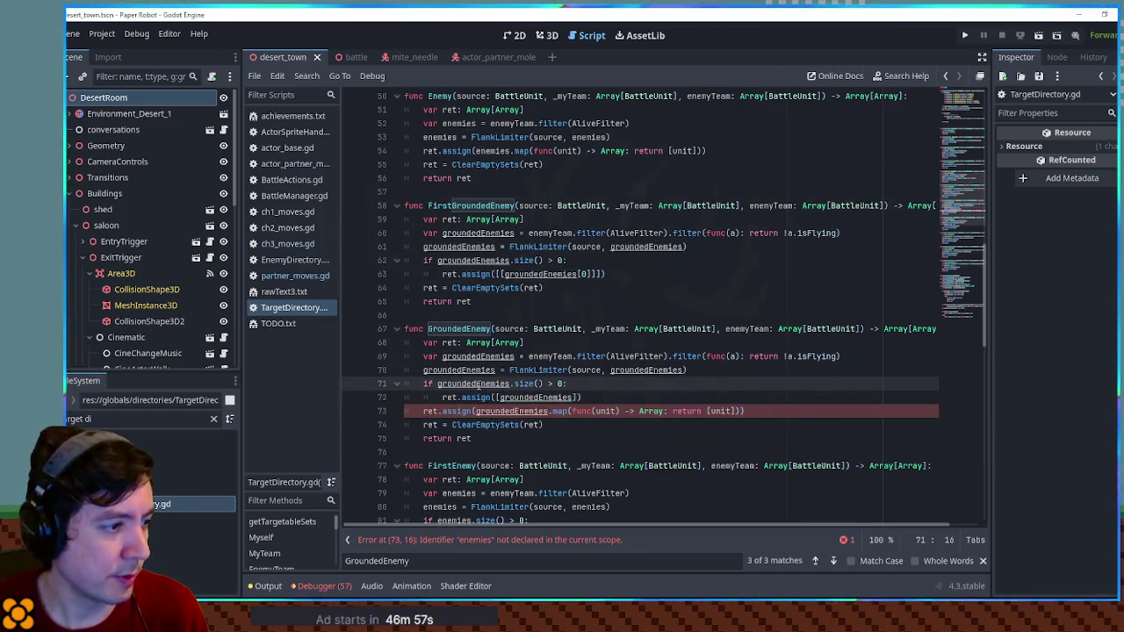
left_click_drag(477, 384, 527, 397)
key("ctrl+shift+k")
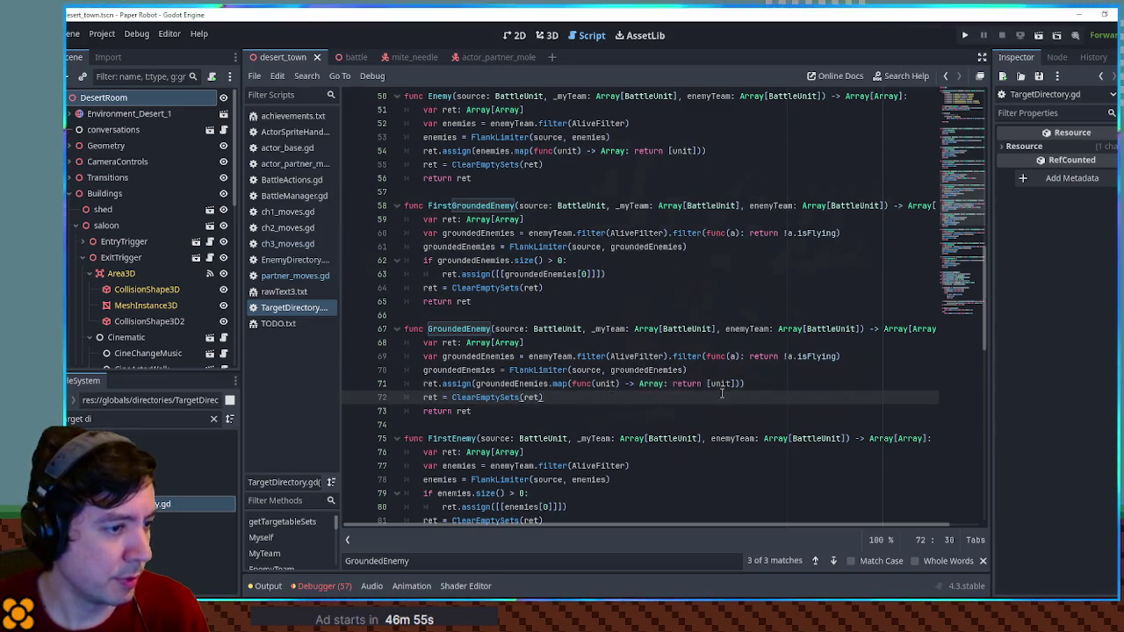
left_click(707, 383)
left_click_drag(707, 383, 735, 391)
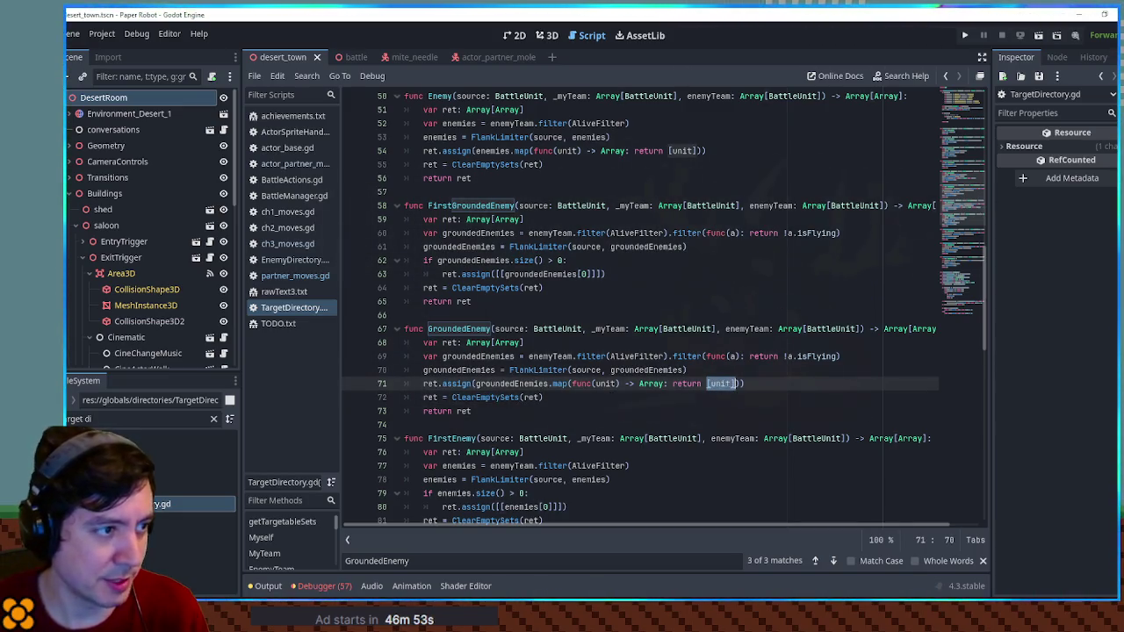
double_click(720, 384)
left_click(753, 383)
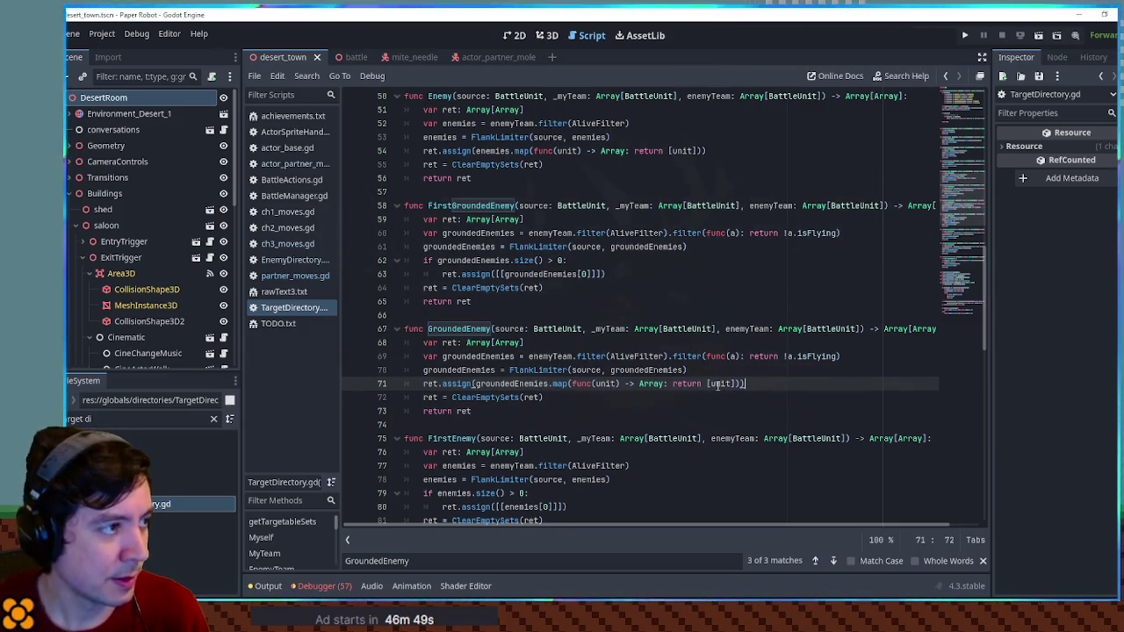
key("ctrl+s")
scroll(613, 211, "up", 15)
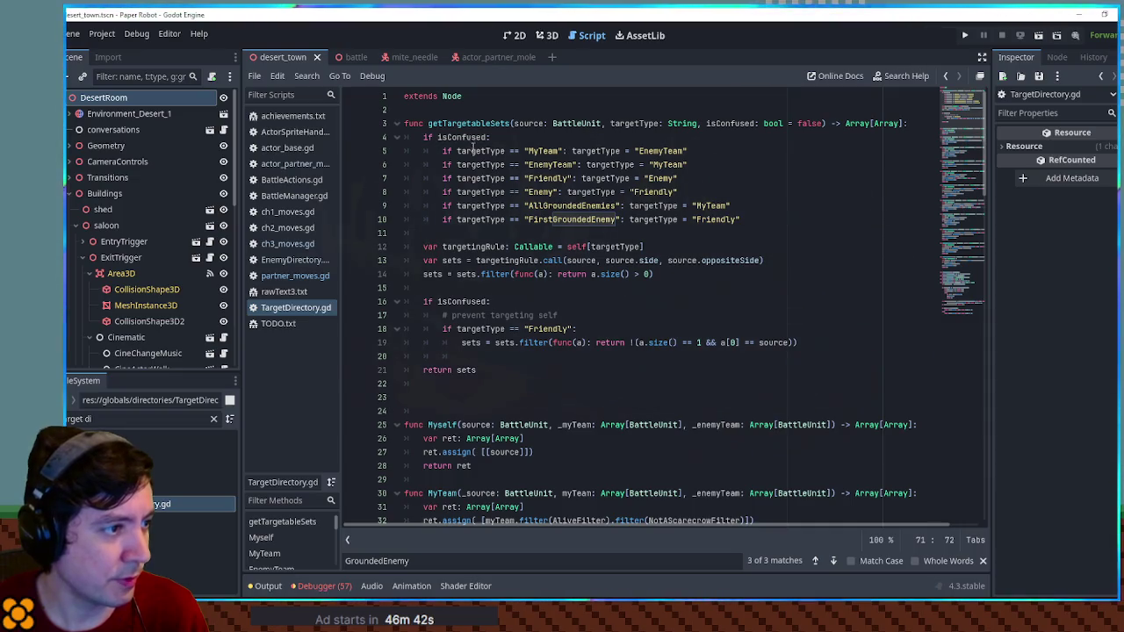
Step: Duplicate line 10's confused mapping as GroundedEnemy → Friendly, save, and close TargetDirectory.gd
double_click(571, 218)
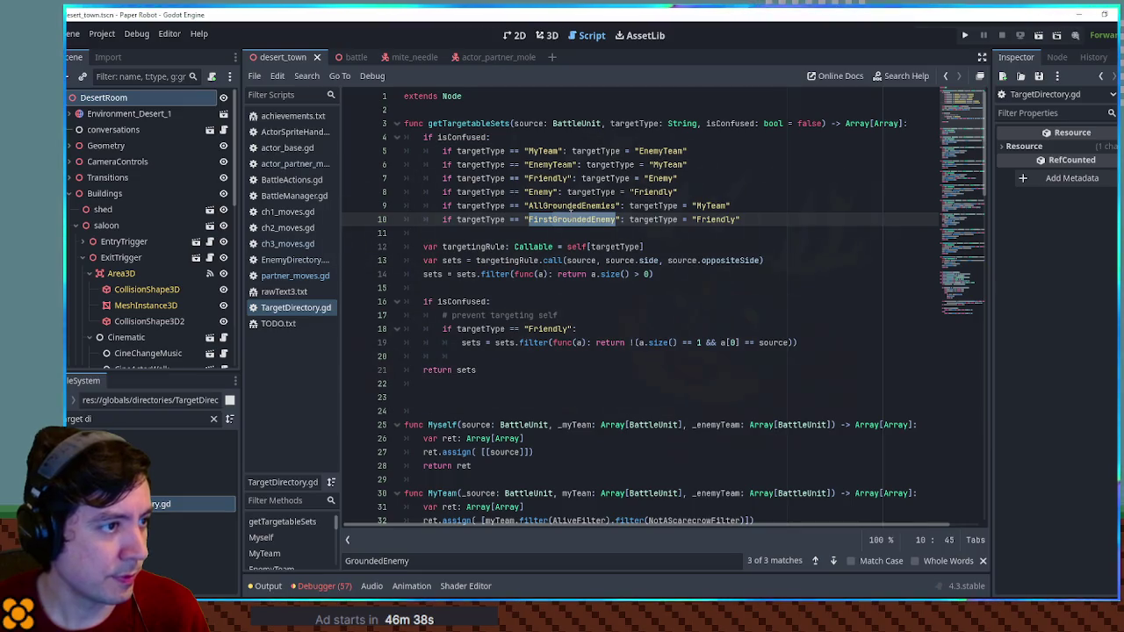
key("End")
key("ctrl+shift+d")
left_click_drag(553, 233, 527, 233)
key("BackSpace")
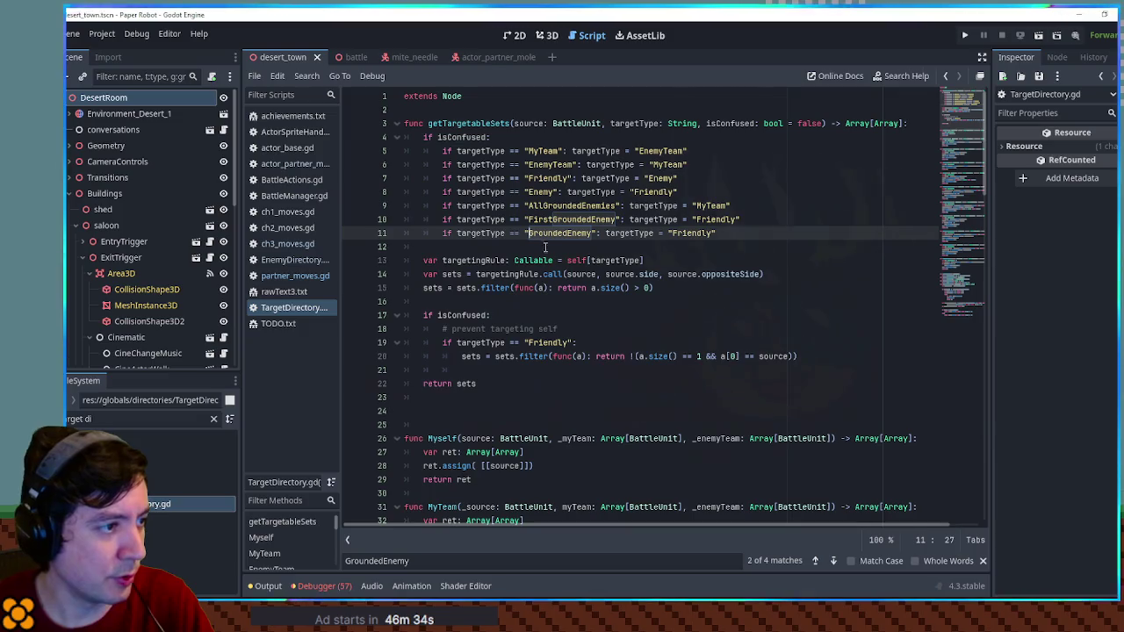
left_click(780, 219)
double_click(650, 232)
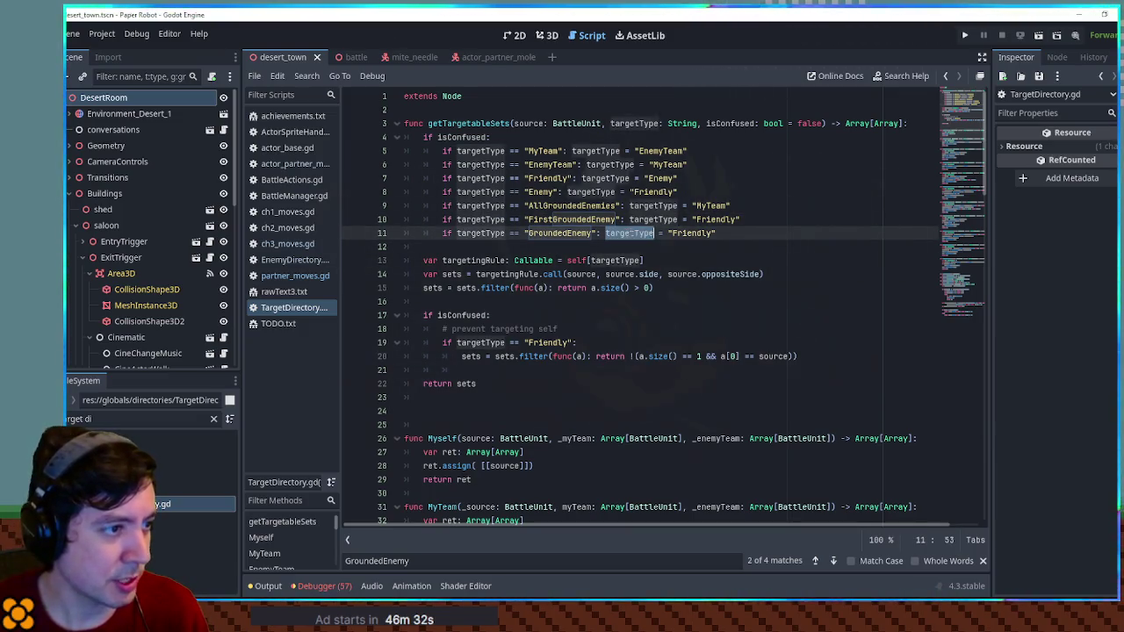
left_click(766, 234)
key("ctrl+s")
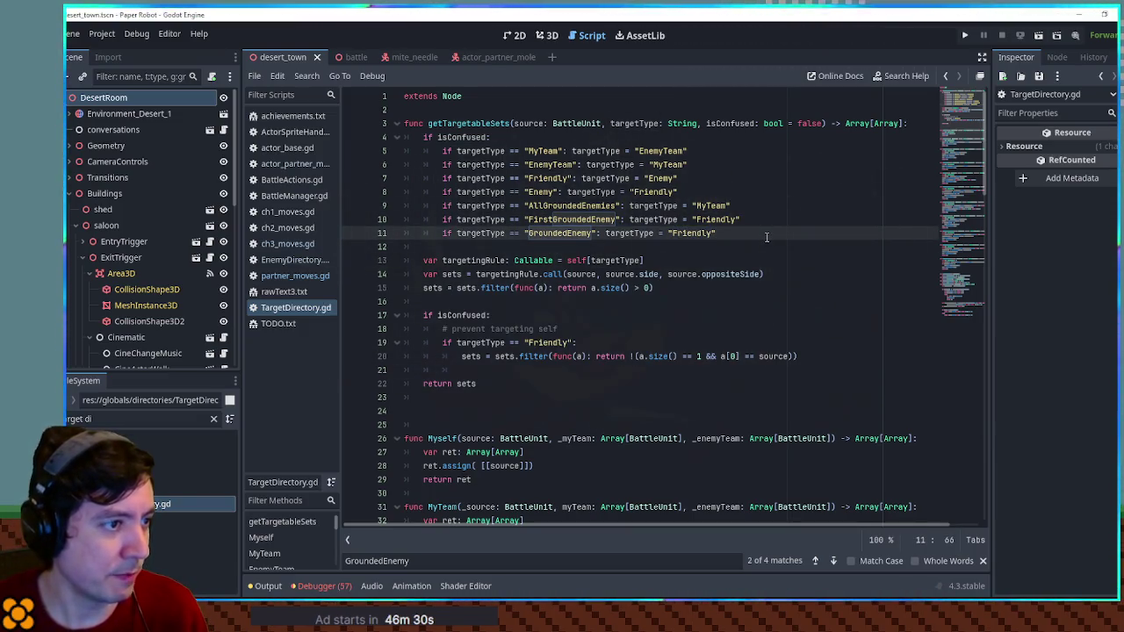
middle_click(288, 312)
left_click(539, 331)
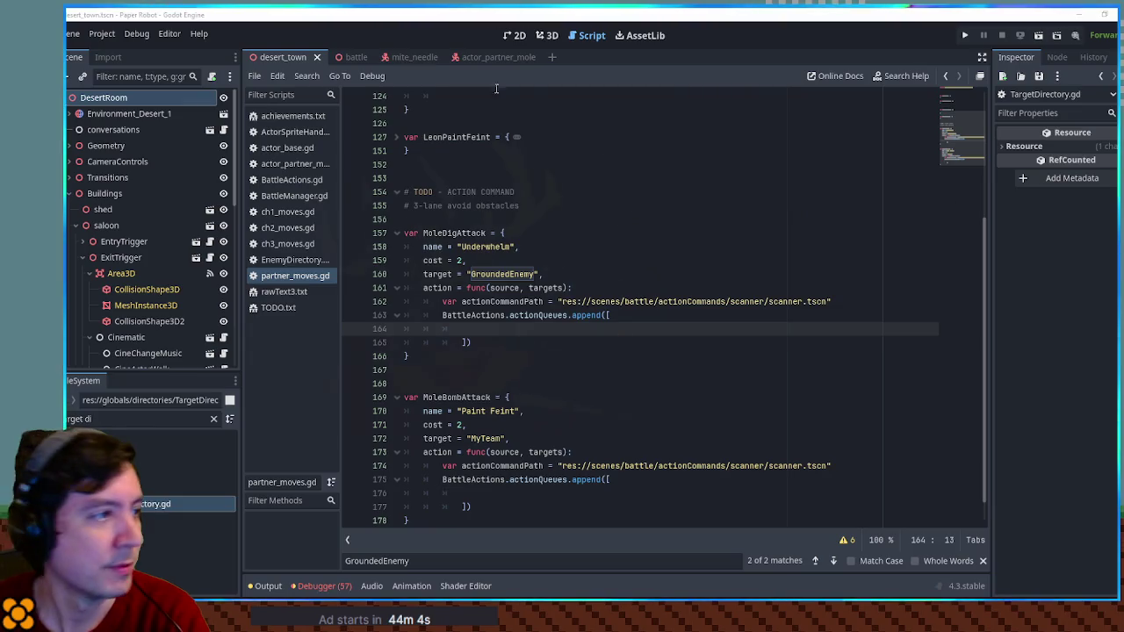
Step: Run the game with F5 from the desert_town scene to test Underwhelm's targeting
left_click(498, 57)
left_click(555, 35)
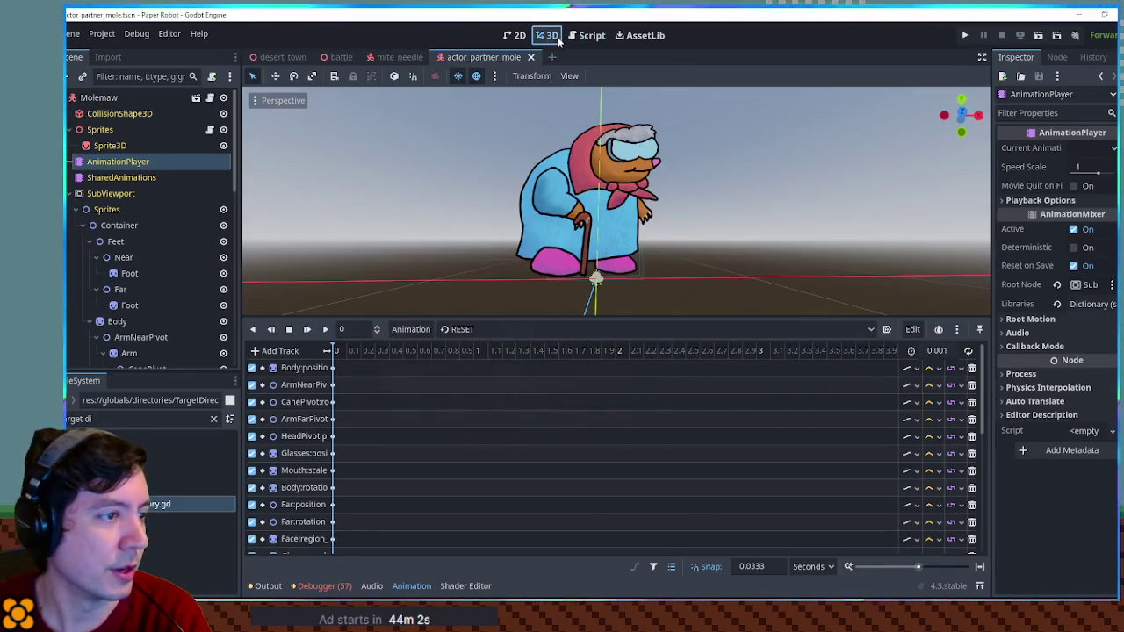
left_click(285, 57)
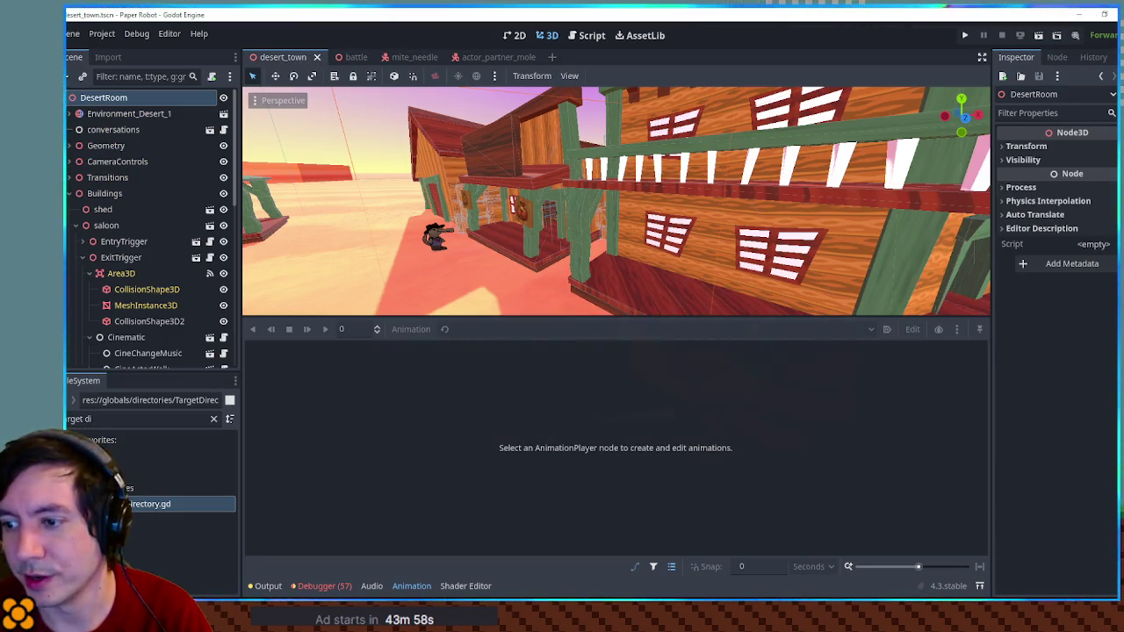
key("F5")
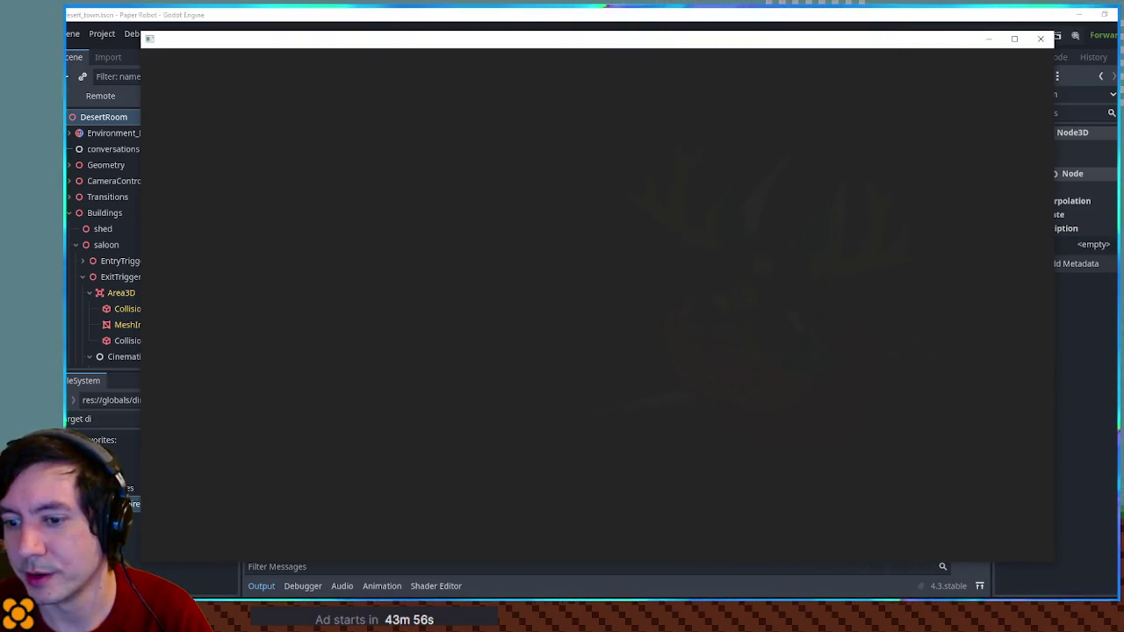